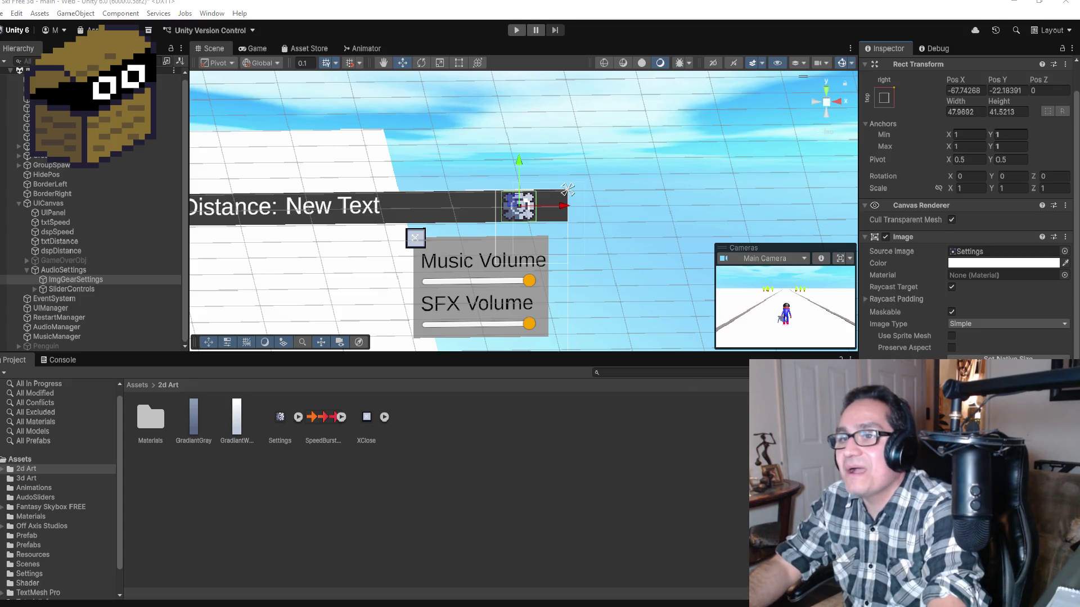
Add a Pointer Click entry to ImgGearSettings' Event Trigger and assign UIManager as its target object.
{"action": "scroll", "coordinate": [966, 337], "scroll_direction": "down", "scroll_amount": 3}
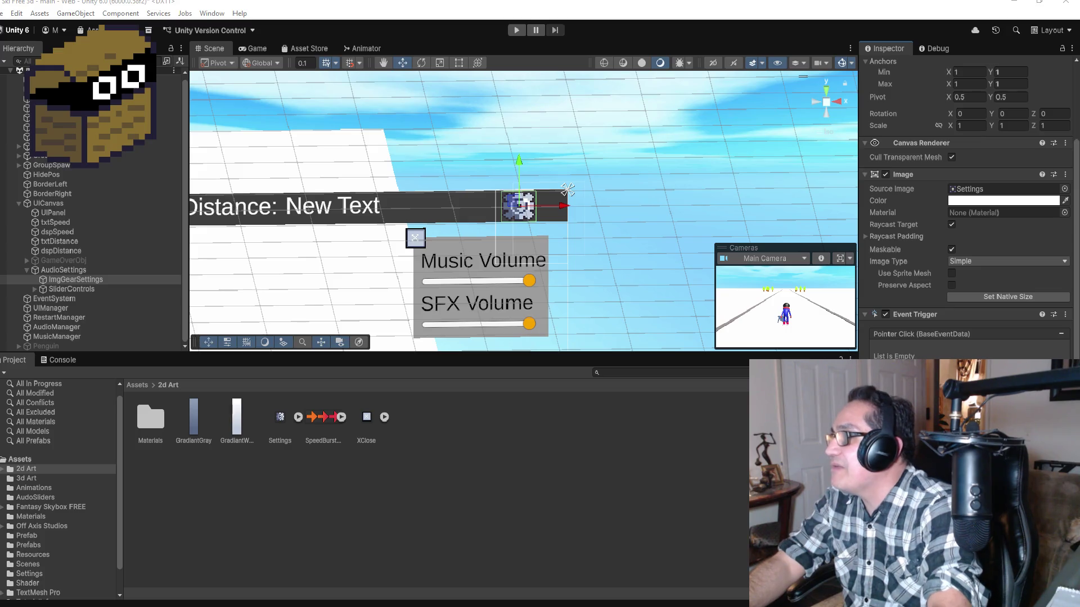
{"action": "left_click", "coordinate": [1051, 367]}
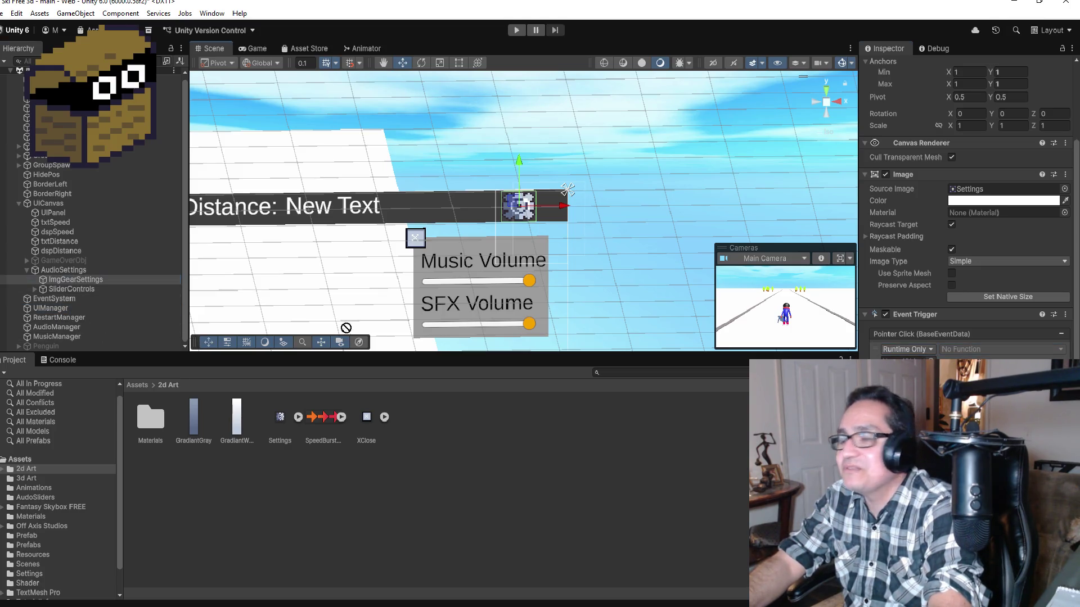
{"action": "left_click_drag", "start_coordinate": [967, 348], "coordinate": [999, 356]}
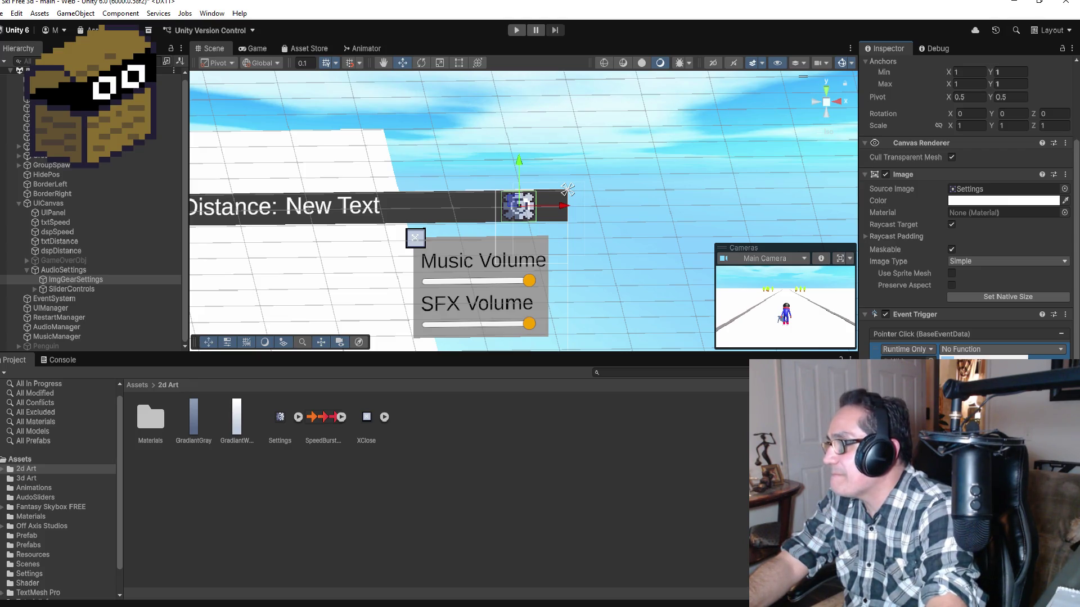
{"action": "left_click", "coordinate": [624, 479]}
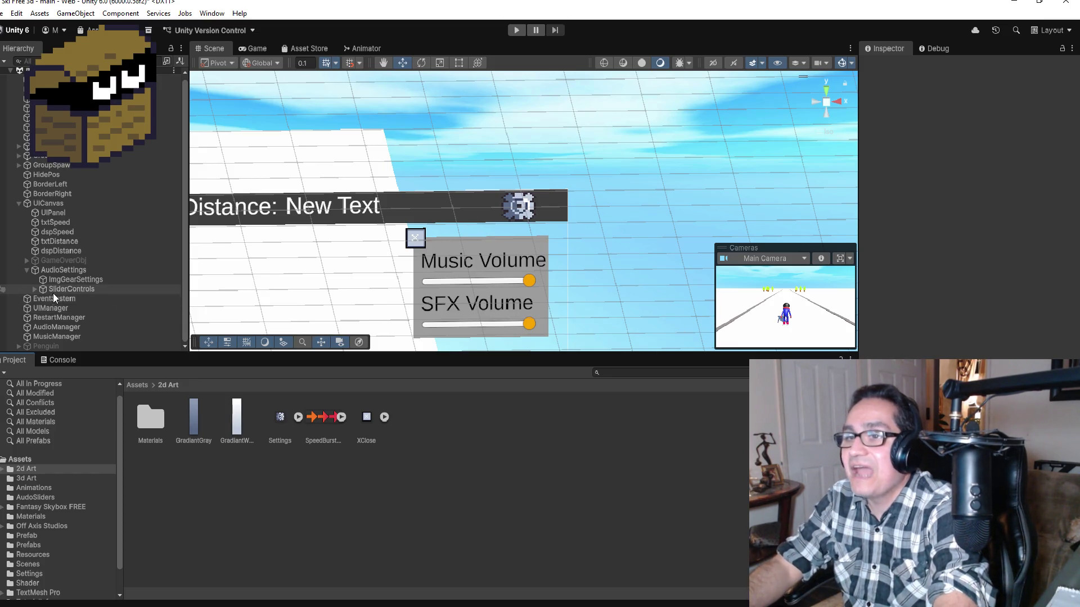
Expand SliderControls in the Hierarchy and select its ImgExitBtn close image.
{"action": "left_click", "coordinate": [35, 289]}
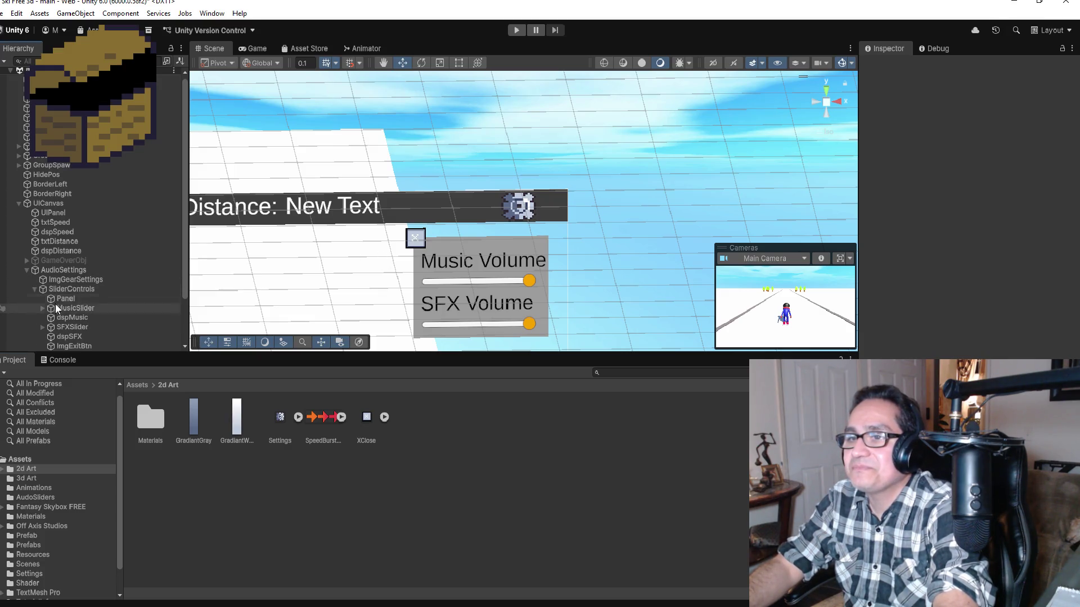
{"action": "scroll", "coordinate": [55, 304], "scroll_direction": "down", "scroll_amount": 3}
{"action": "left_click", "coordinate": [74, 290]}
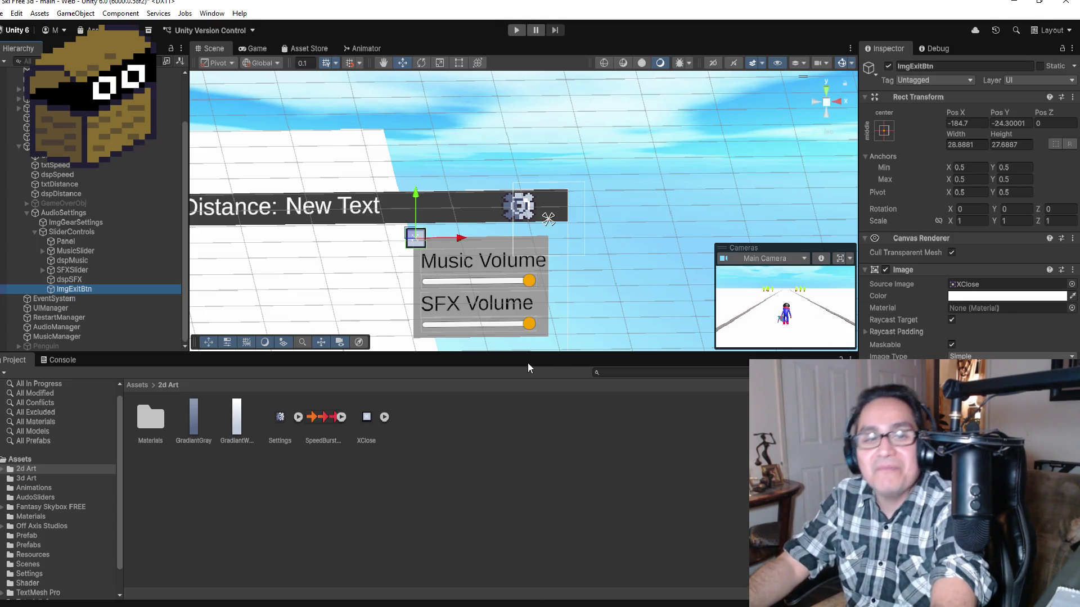
Add a PointerClick event type to ImgExitBtn's Event Trigger.
{"action": "left_click", "coordinate": [110, 288]}
{"action": "left_click", "coordinate": [90, 298]}
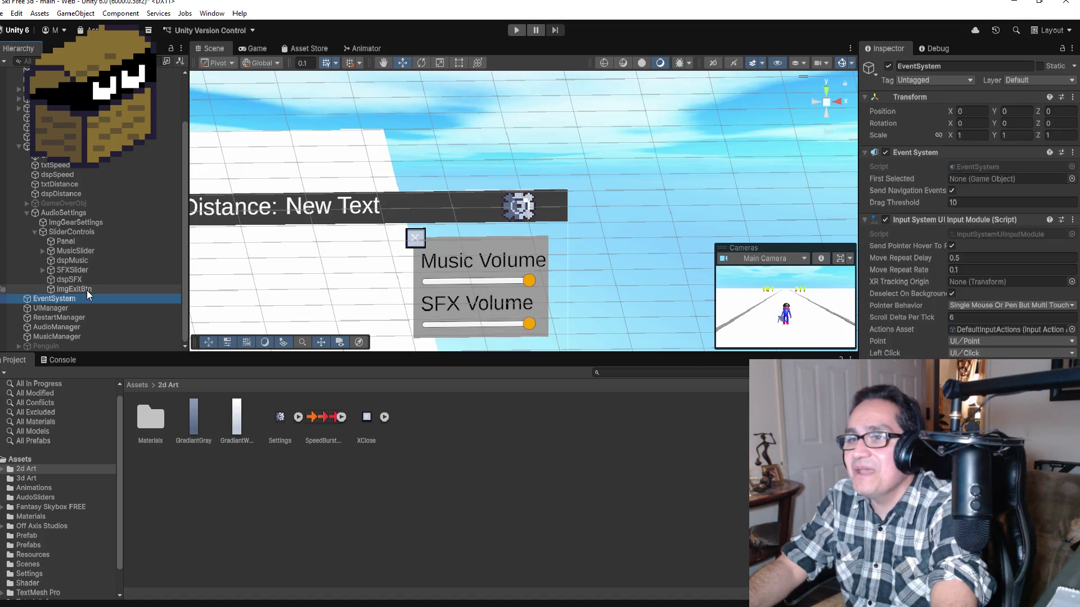
{"action": "left_click", "coordinate": [87, 290]}
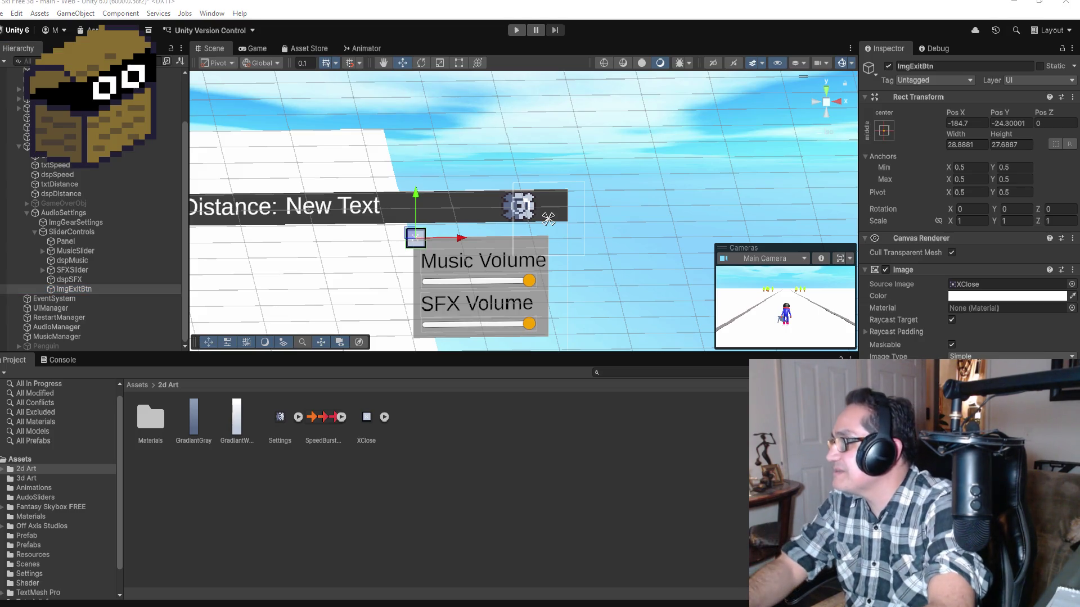
{"action": "scroll", "coordinate": [968, 208], "scroll_direction": "down", "scroll_amount": 1}
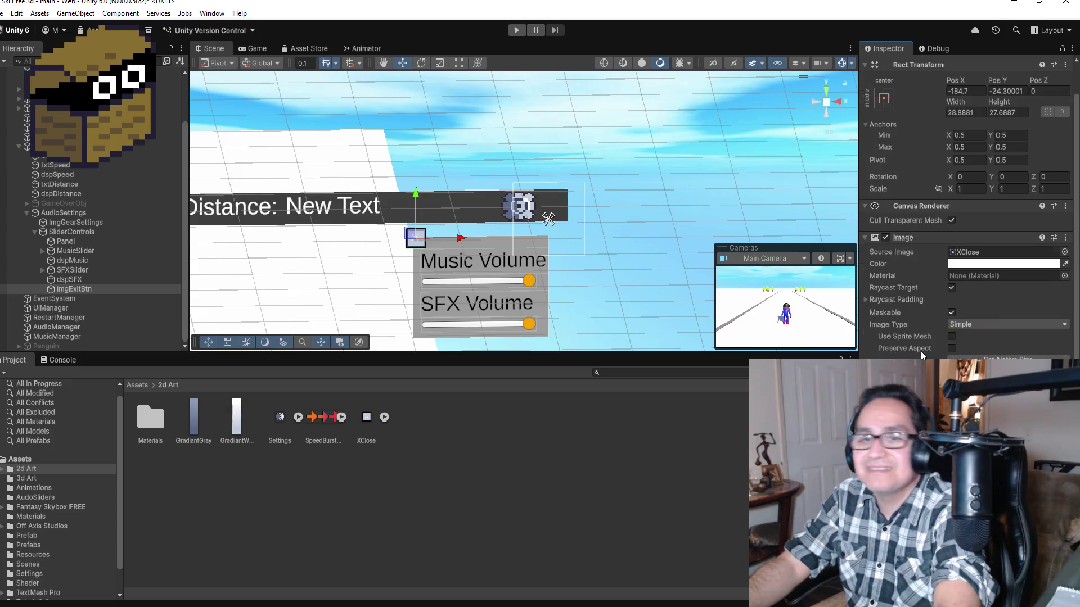
{"action": "left_click", "coordinate": [967, 400]}
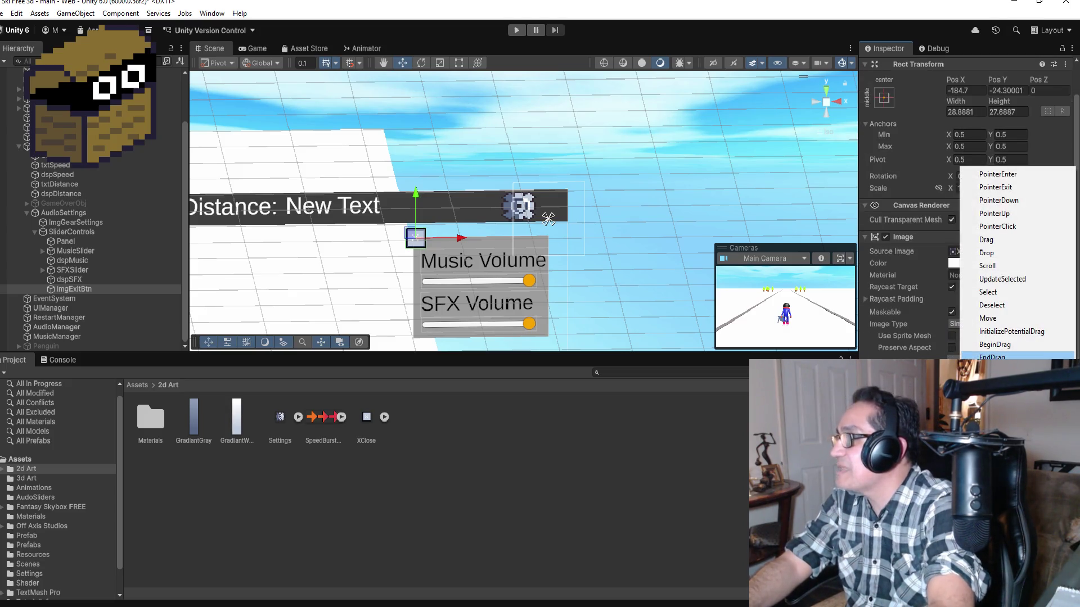
{"action": "left_click", "coordinate": [998, 227]}
Make the Pointer Click call UIManager.ExitSettings, then deactivate the SliderControls panel.
{"action": "scroll", "coordinate": [998, 233], "scroll_direction": "down", "scroll_amount": 2}
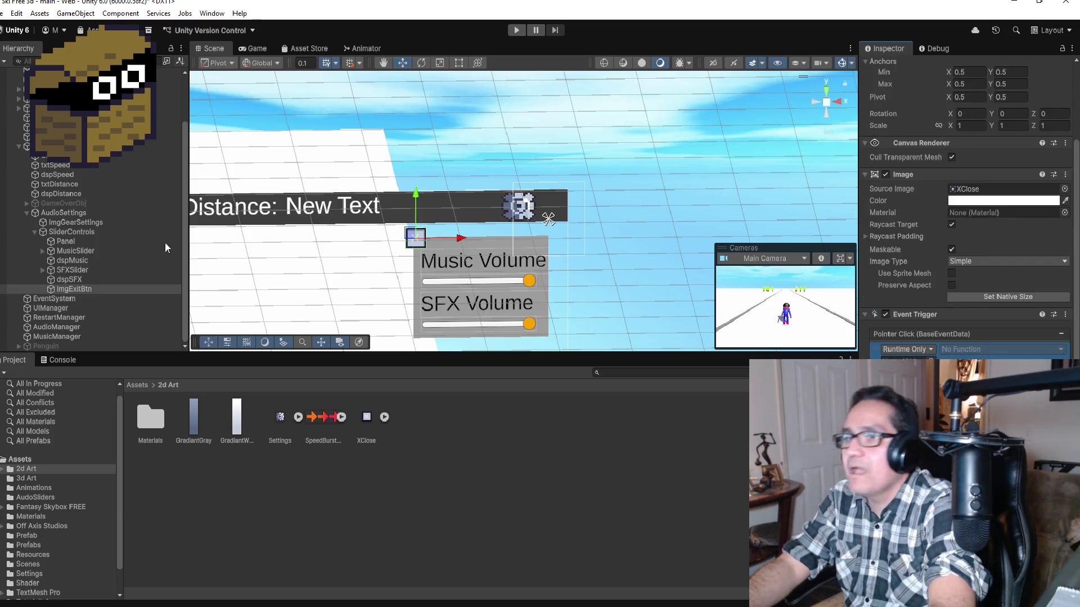
{"action": "mouse_move", "coordinate": [59, 311]}
{"action": "left_mouse_down"}
{"action": "mouse_move", "coordinate": [597, 331]}
{"action": "mouse_move", "coordinate": [958, 351]}
{"action": "mouse_move", "coordinate": [961, 360]}
{"action": "mouse_move", "coordinate": [964, 349]}
{"action": "mouse_move", "coordinate": [984, 350]}
{"action": "left_mouse_up"}
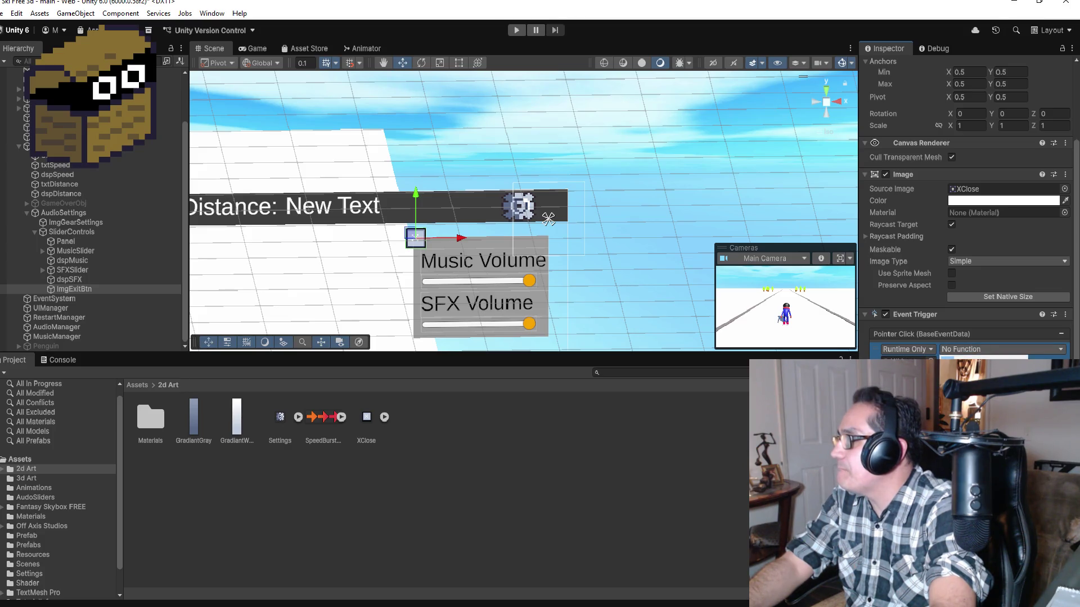
{"action": "left_click", "coordinate": [1000, 349]}
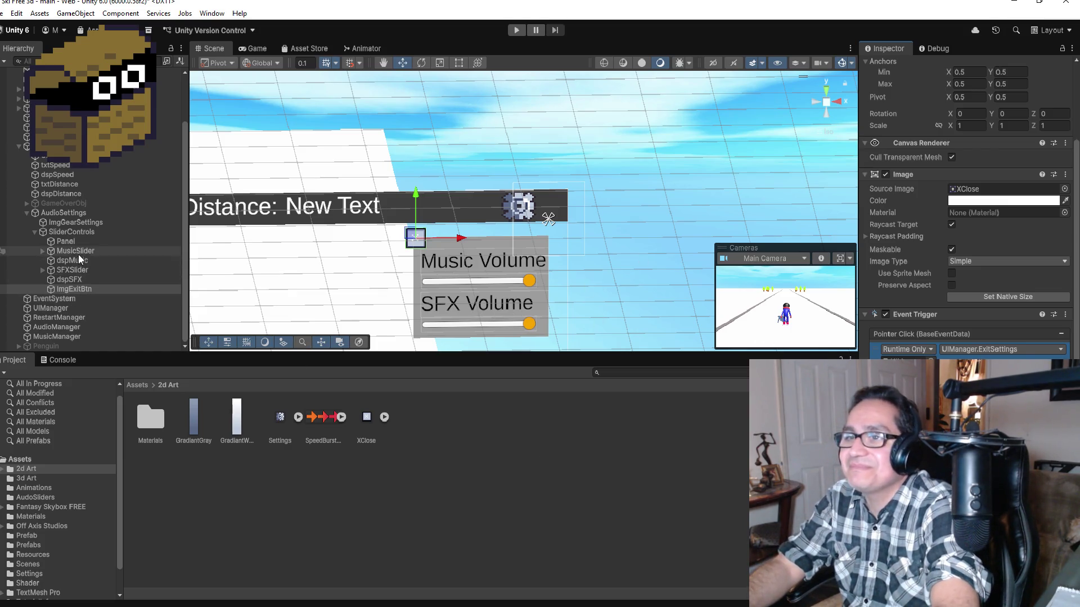
{"action": "left_click", "coordinate": [71, 232]}
{"action": "left_click", "coordinate": [888, 66]}
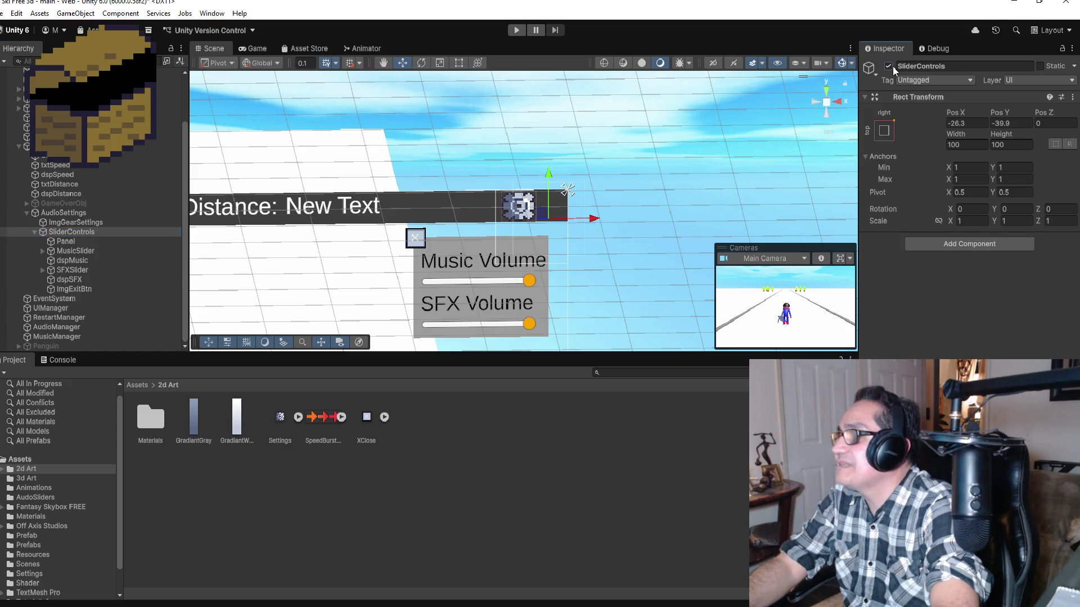
Test-play the ski game, steering the skier left and right, then stop play mode.
{"action": "left_click", "coordinate": [516, 30]}
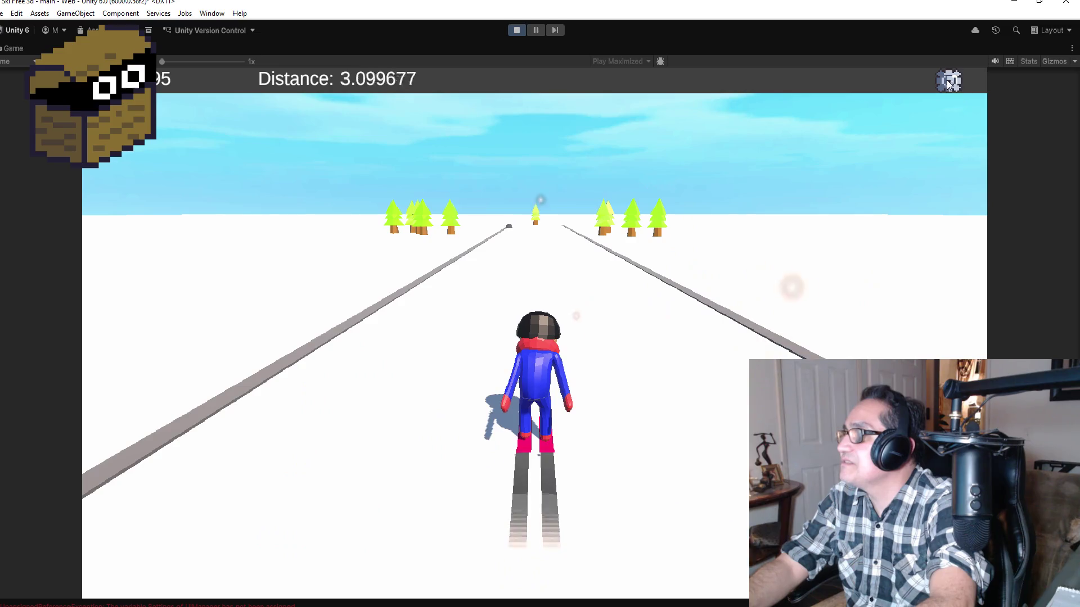
{"action": "key", "text": "Left"}
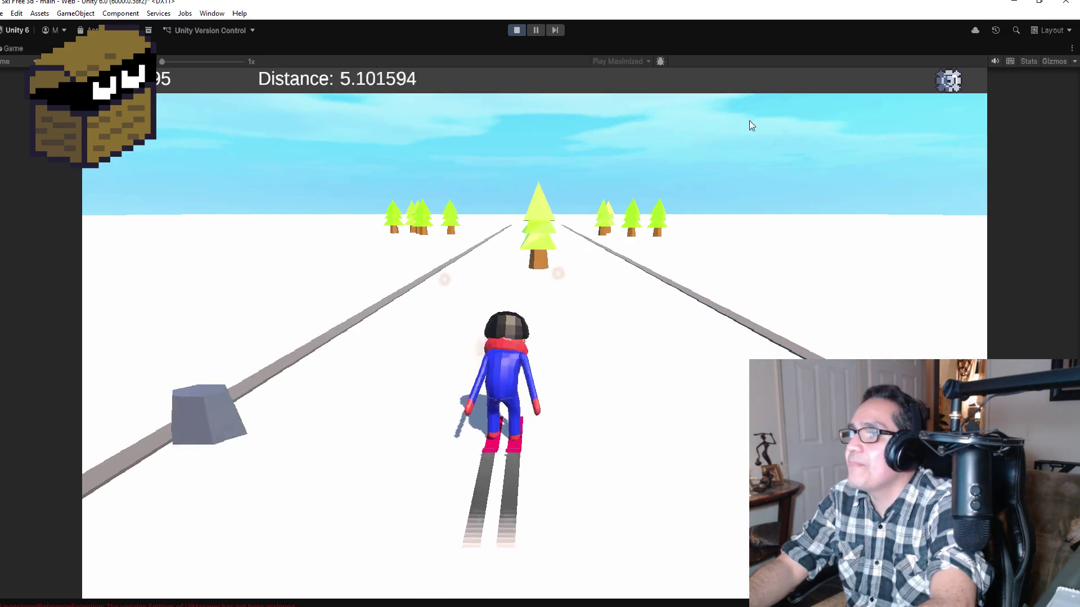
{"action": "key", "text": "Right"}
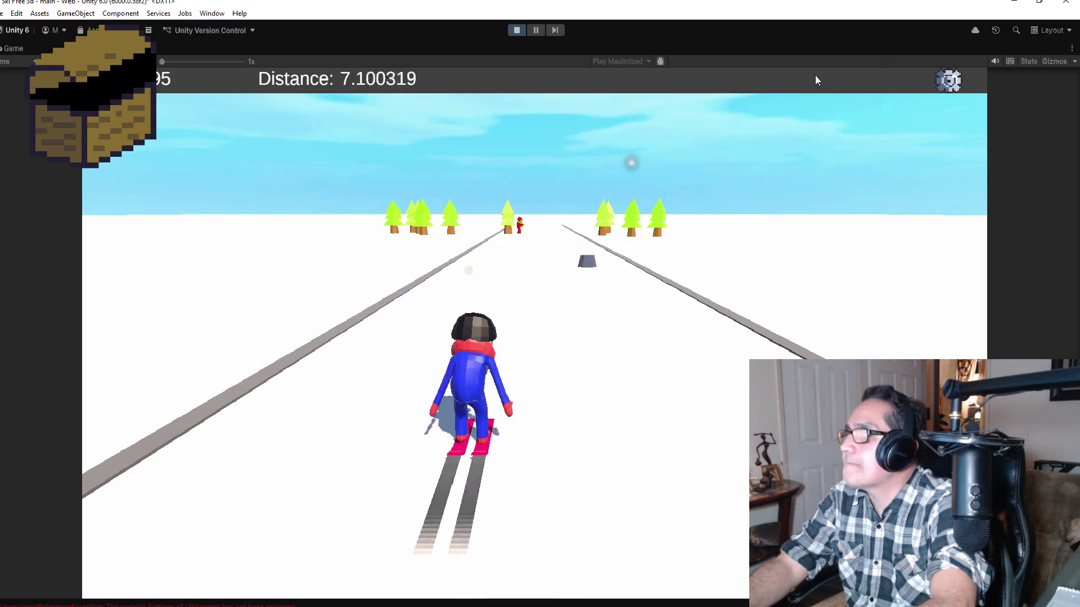
{"action": "left_click", "coordinate": [516, 30]}
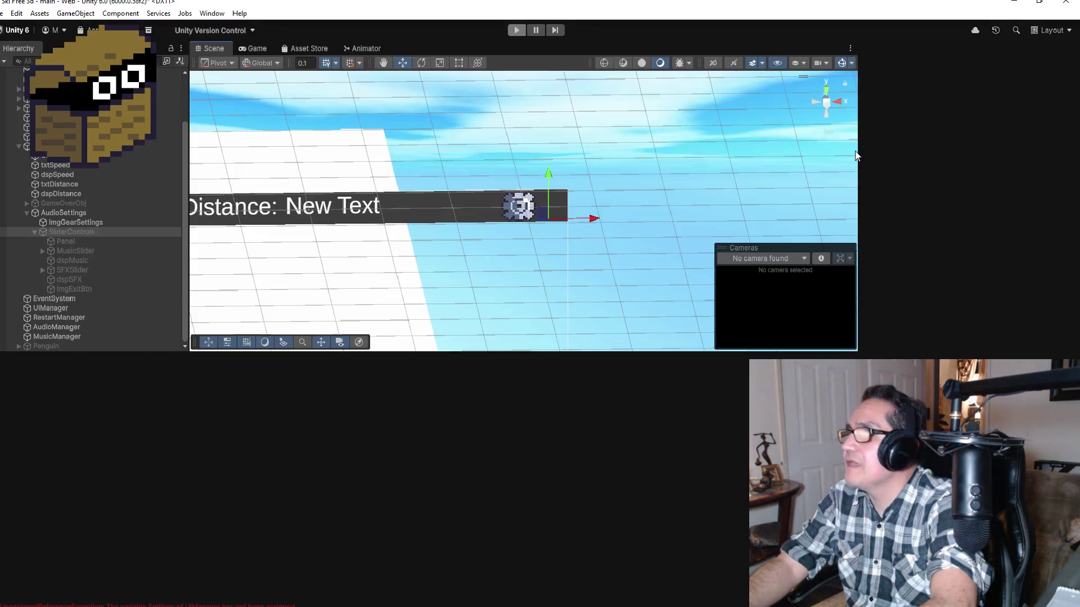
Review the gear image's Pointer Click event setup in the Inspector.
{"action": "scroll", "coordinate": [470, 213], "scroll_direction": "up", "scroll_amount": 3}
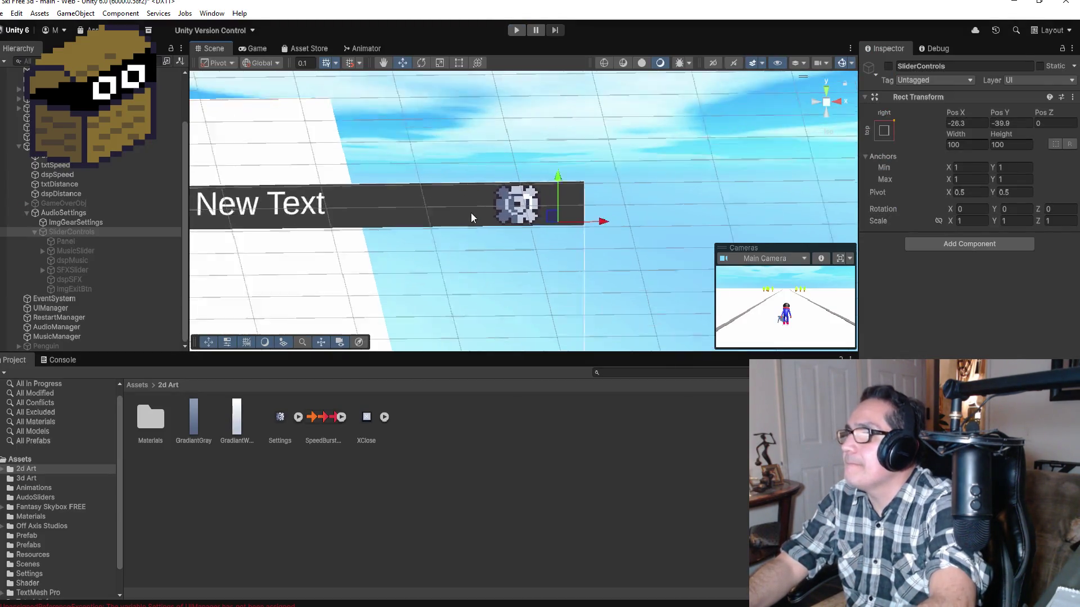
{"action": "left_click", "coordinate": [79, 223]}
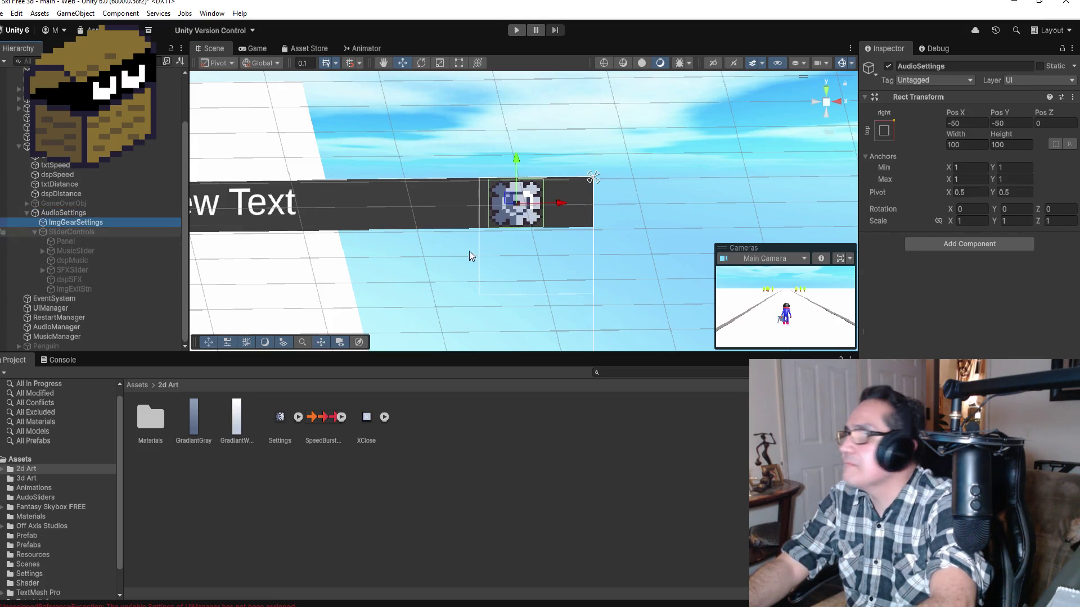
{"action": "scroll", "coordinate": [967, 208], "scroll_direction": "down", "scroll_amount": 3}
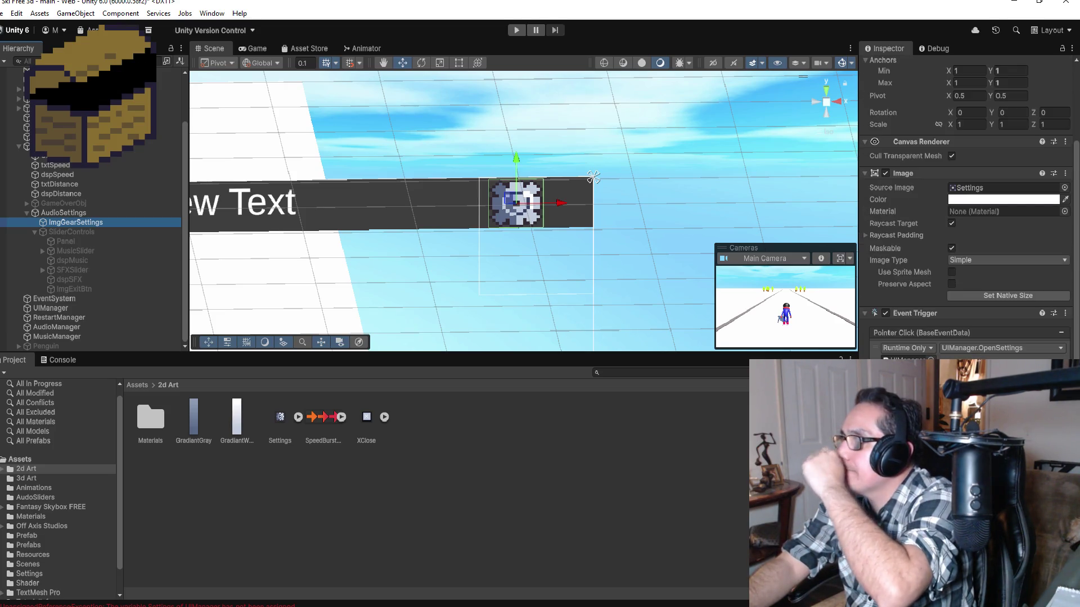
{"action": "scroll", "coordinate": [540, 216], "scroll_direction": "up", "scroll_amount": 3}
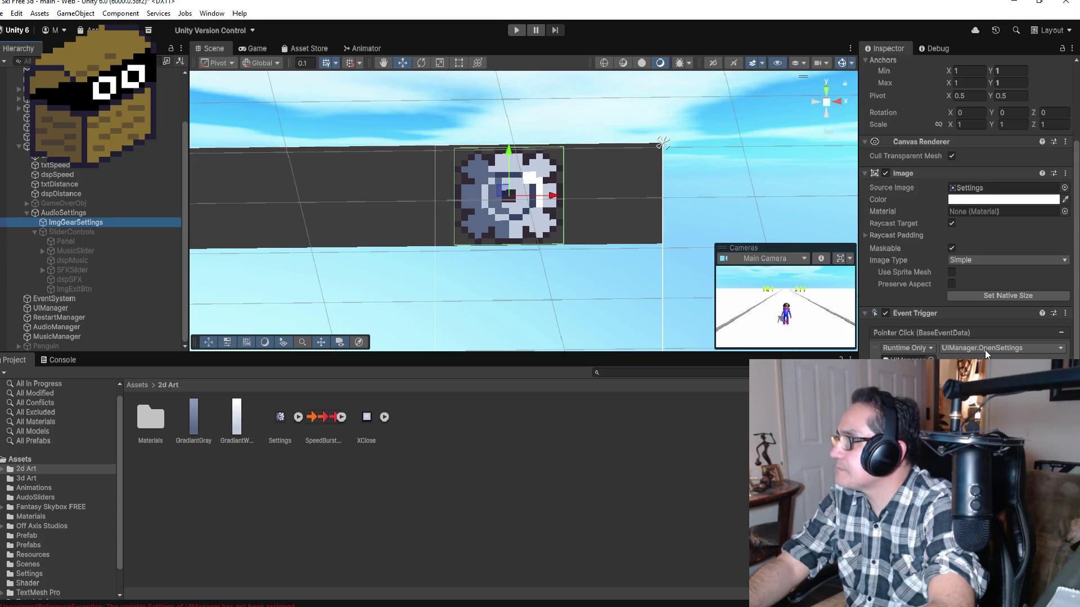
Assign SliderControls to UIManager's Settings field and start a test run.
{"action": "left_click", "coordinate": [58, 310]}
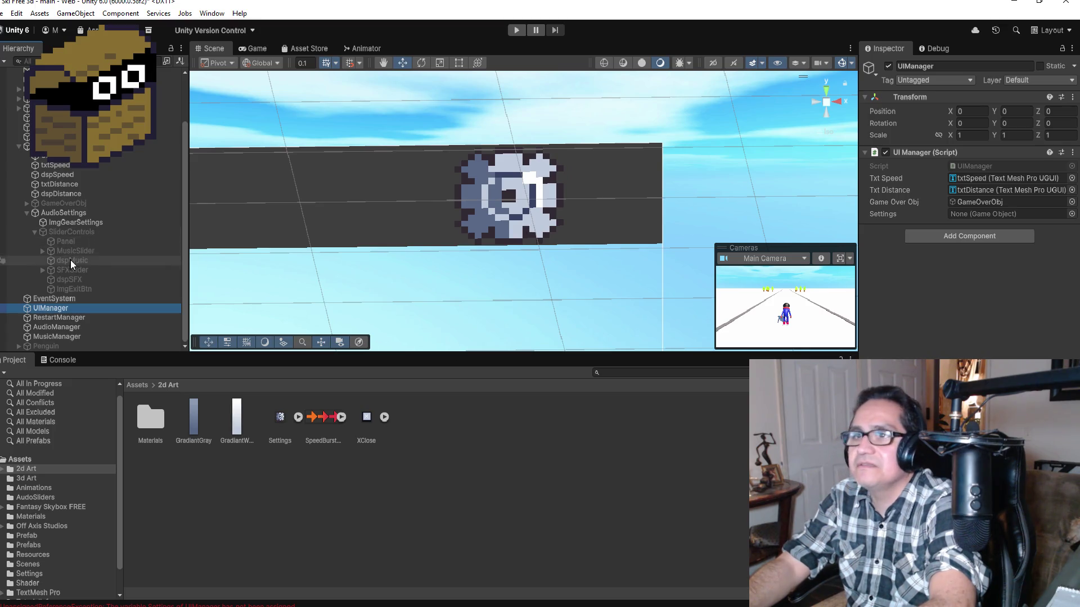
{"action": "mouse_move", "coordinate": [76, 232]}
{"action": "left_mouse_down"}
{"action": "mouse_move", "coordinate": [404, 244]}
{"action": "mouse_move", "coordinate": [966, 215]}
{"action": "left_mouse_up"}
{"action": "left_click", "coordinate": [515, 31]}
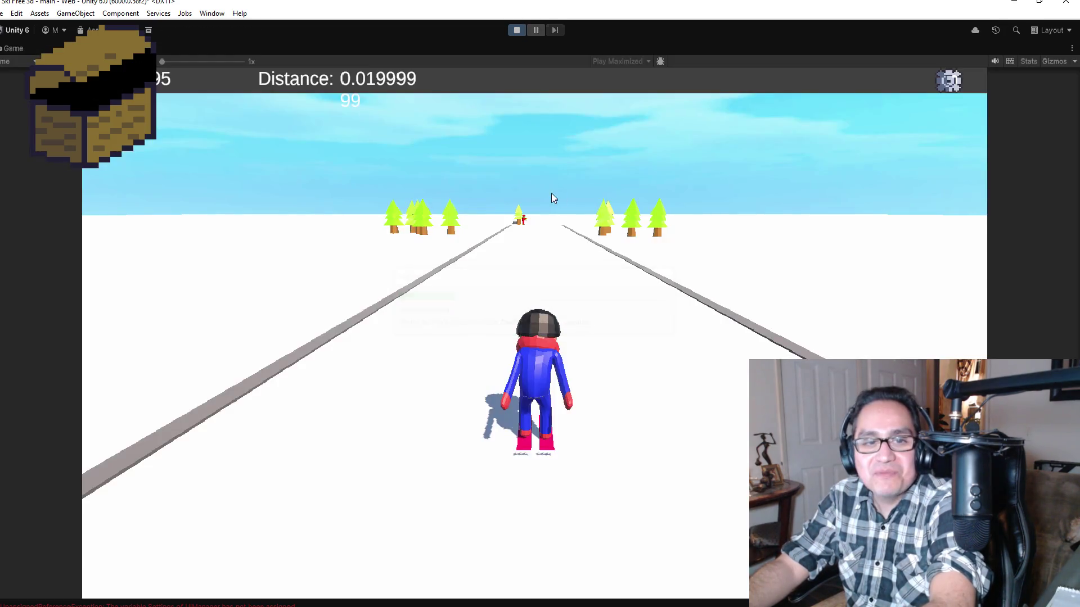
In play mode, open the volume panel with the gear, close it with the X, then stop.
{"action": "left_click", "coordinate": [958, 82]}
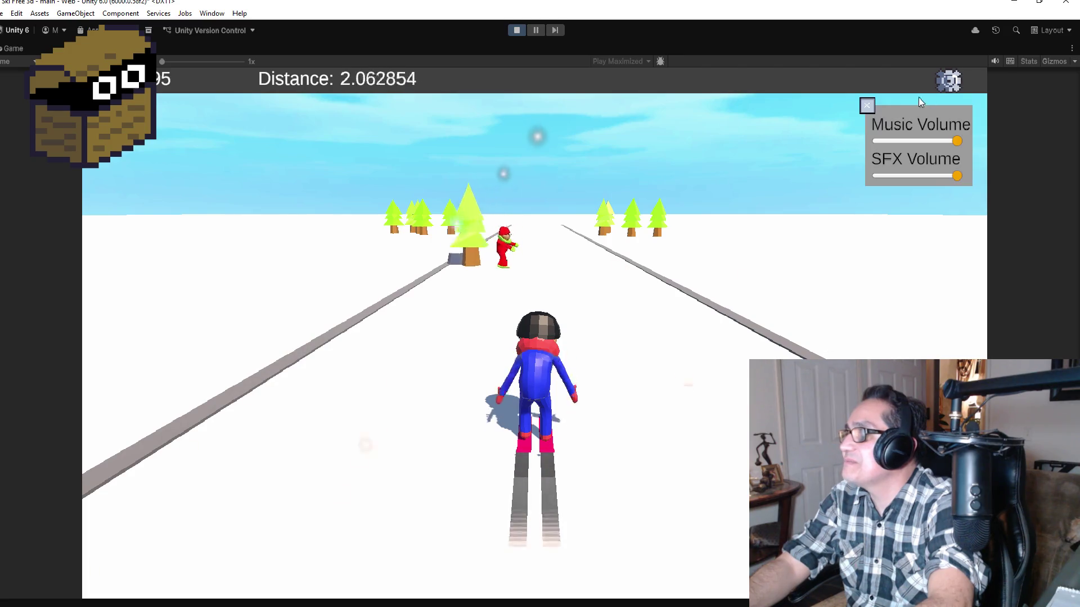
{"action": "left_click", "coordinate": [870, 103]}
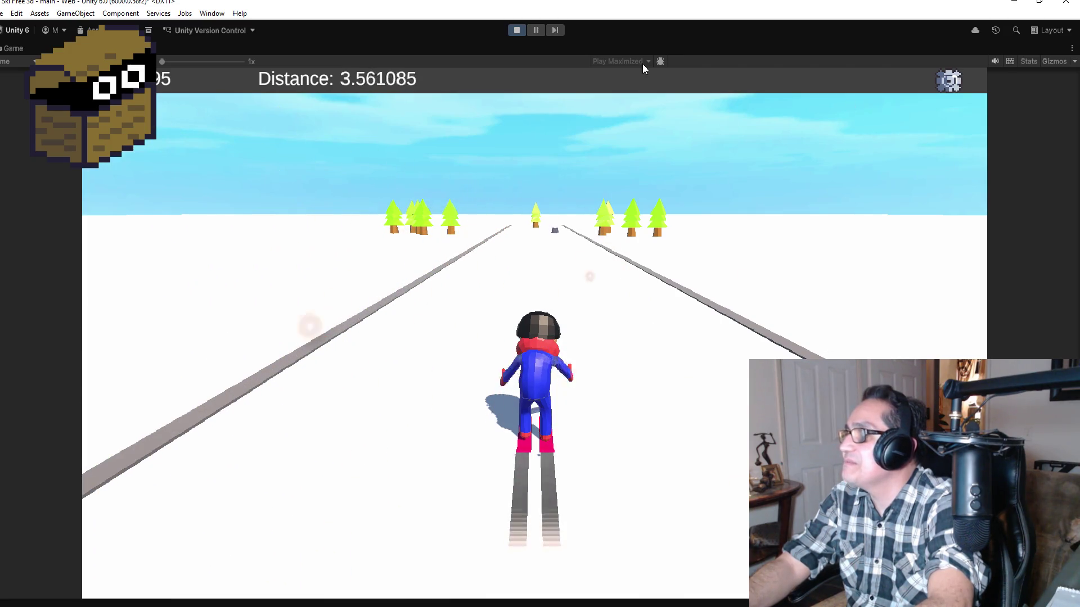
{"action": "left_click", "coordinate": [516, 31]}
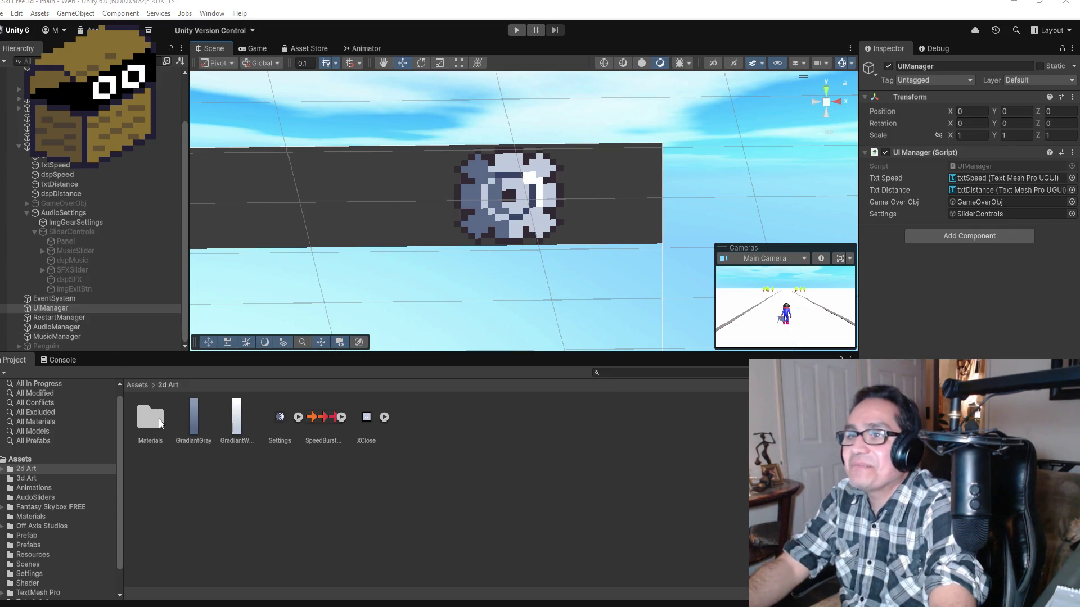
Collapse the UICanvas tree and inspect the RestartManager, MusicManager and EventSystem objects.
{"action": "left_click", "coordinate": [34, 232]}
{"action": "left_click", "coordinate": [17, 203]}
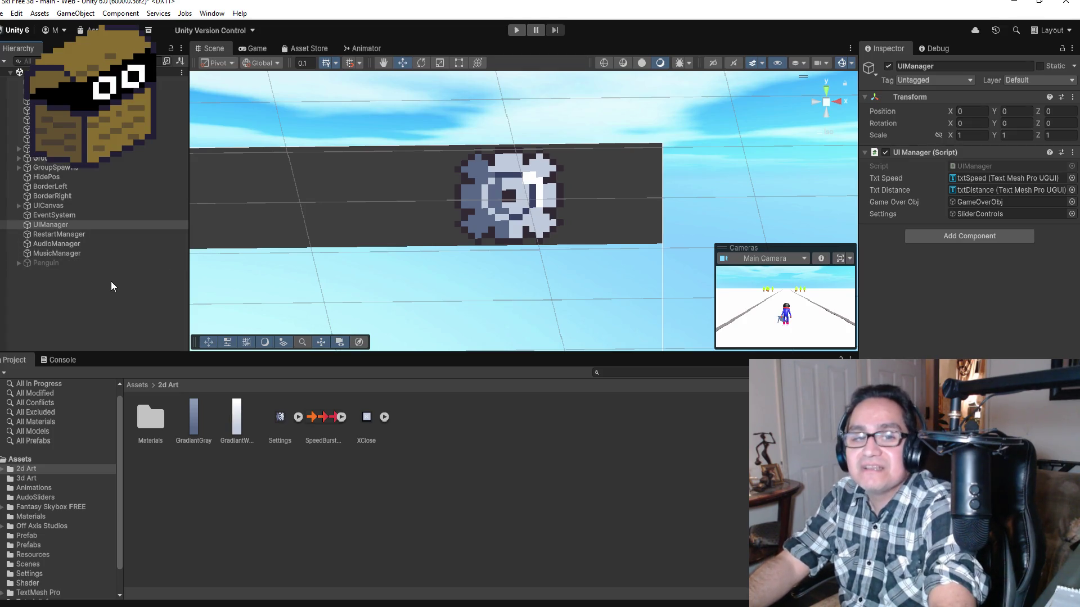
{"action": "left_click", "coordinate": [66, 235]}
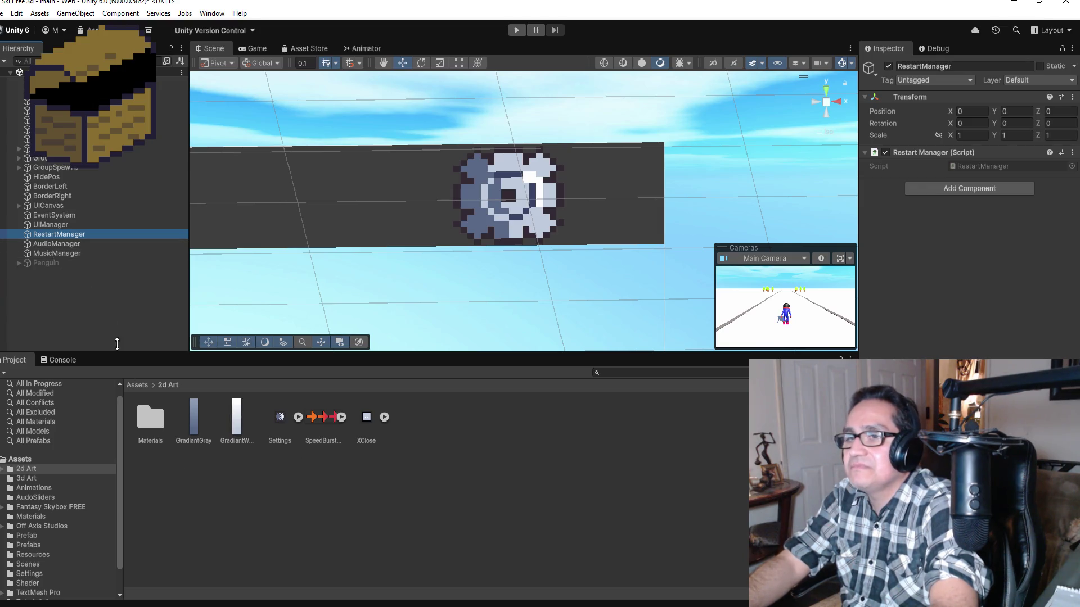
{"action": "left_click", "coordinate": [63, 254]}
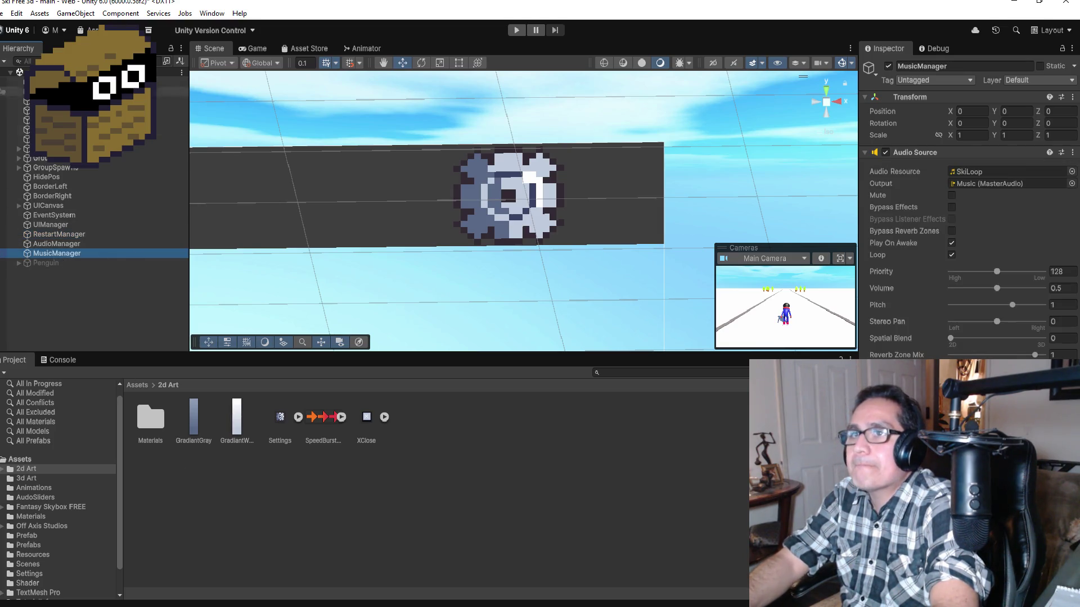
{"action": "left_click", "coordinate": [1, 13]}
{"action": "key", "text": "Escape"}
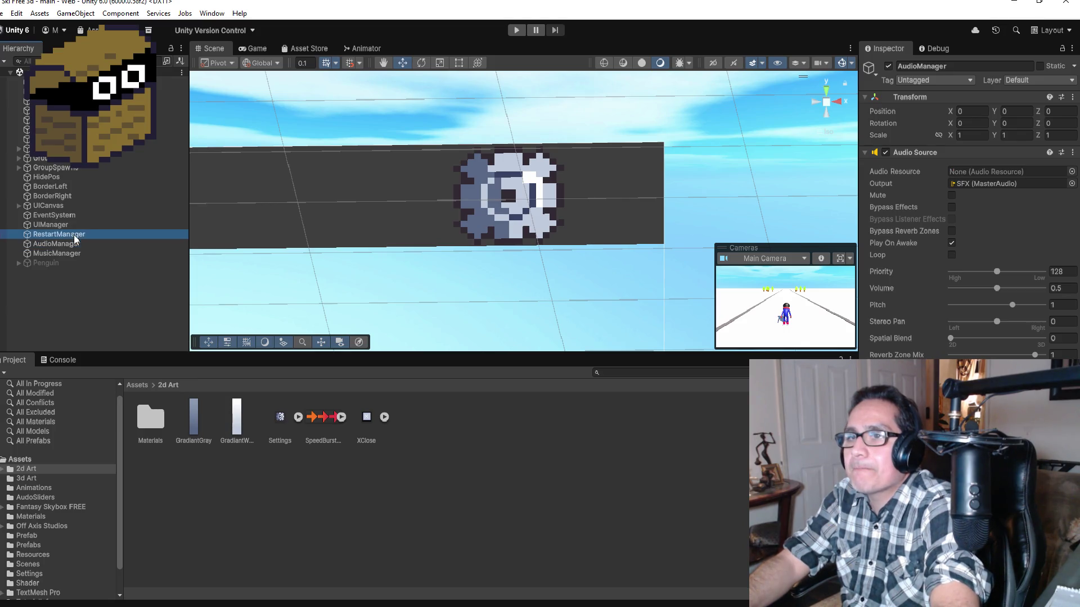
{"action": "left_click", "coordinate": [74, 235]}
{"action": "left_click", "coordinate": [57, 217]}
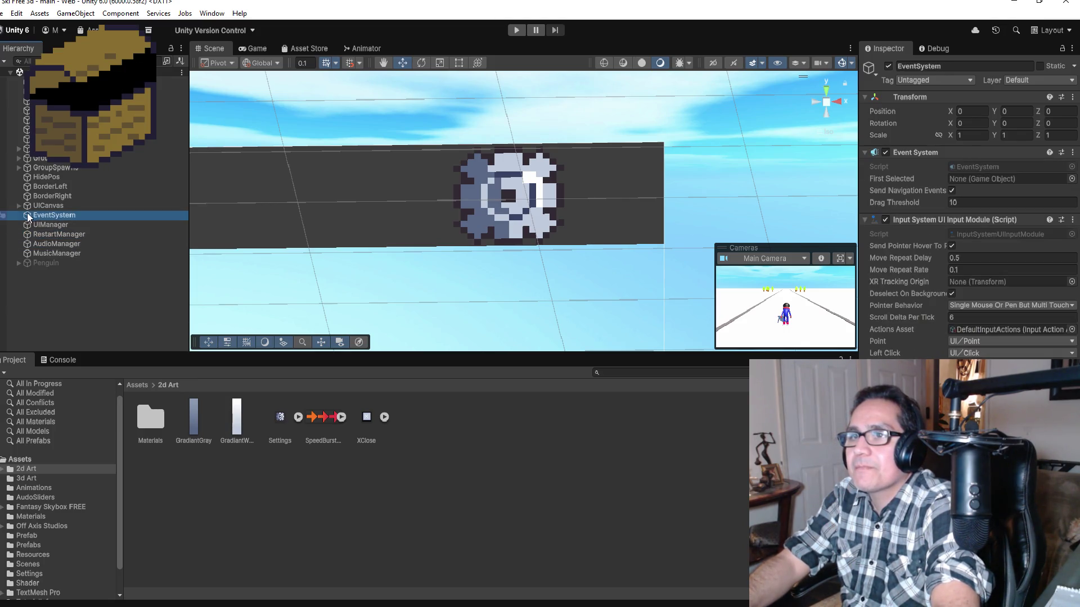
Expand UICanvas and set the SliderControls object active.
{"action": "left_click", "coordinate": [19, 205]}
{"action": "scroll", "coordinate": [47, 294], "scroll_direction": "down", "scroll_amount": 2}
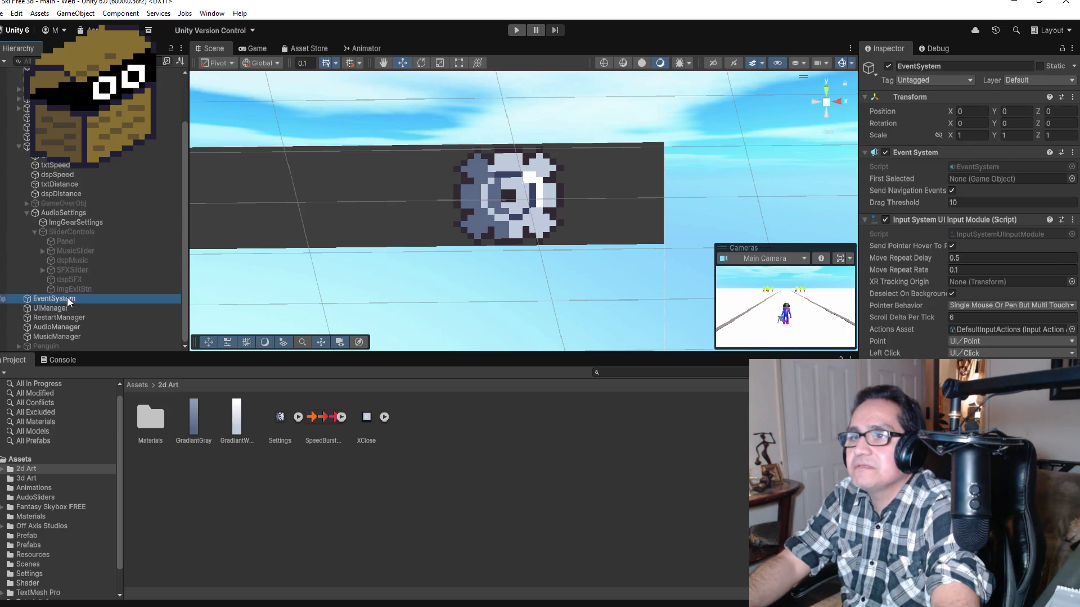
{"action": "left_click", "coordinate": [55, 233]}
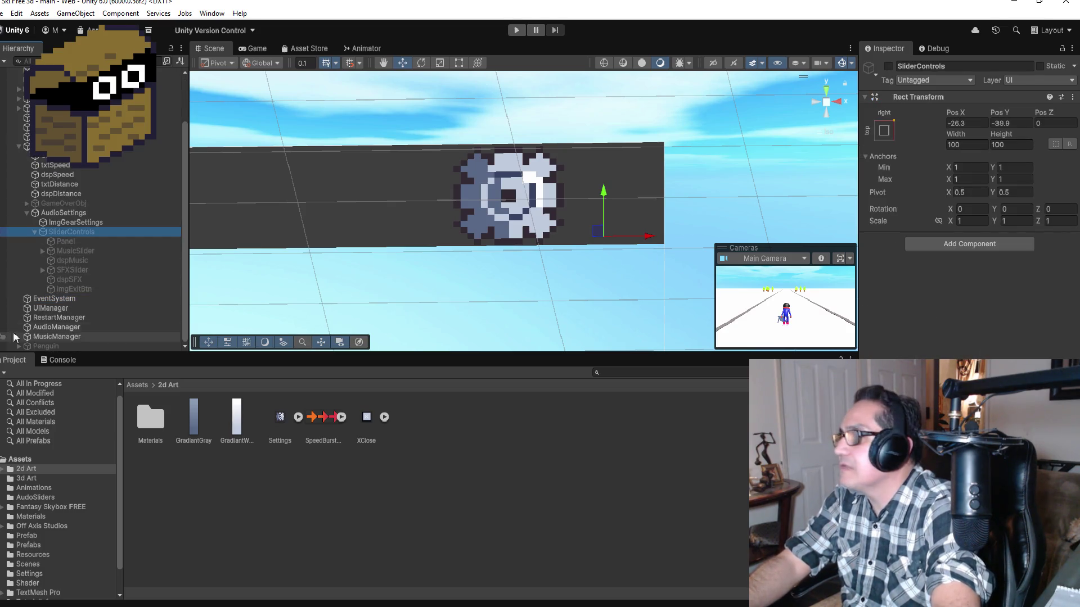
{"action": "scroll", "coordinate": [681, 195], "scroll_direction": "down", "scroll_amount": 3}
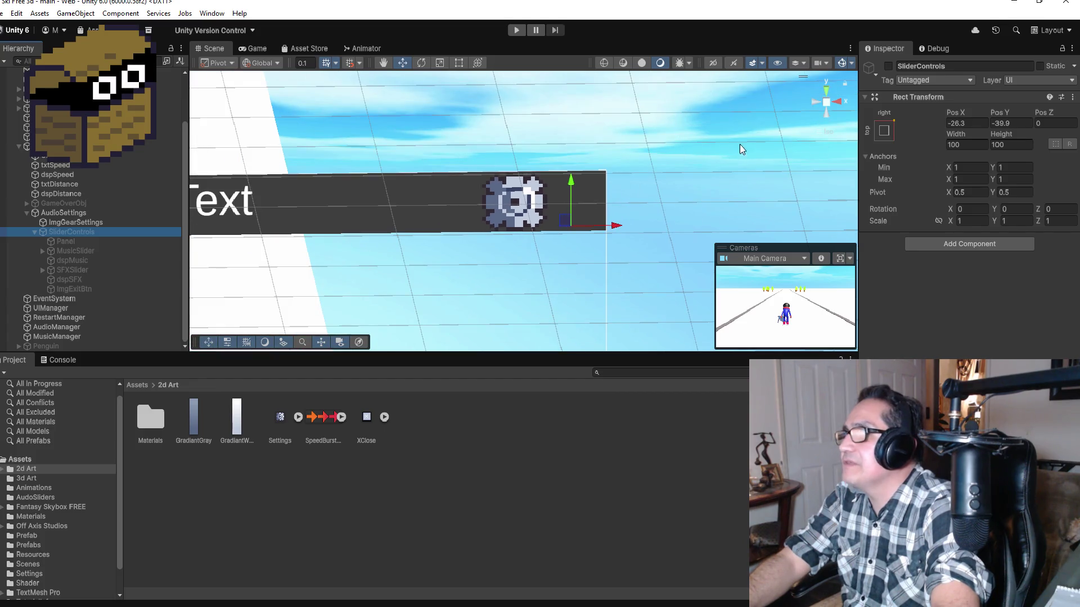
{"action": "left_click", "coordinate": [888, 66]}
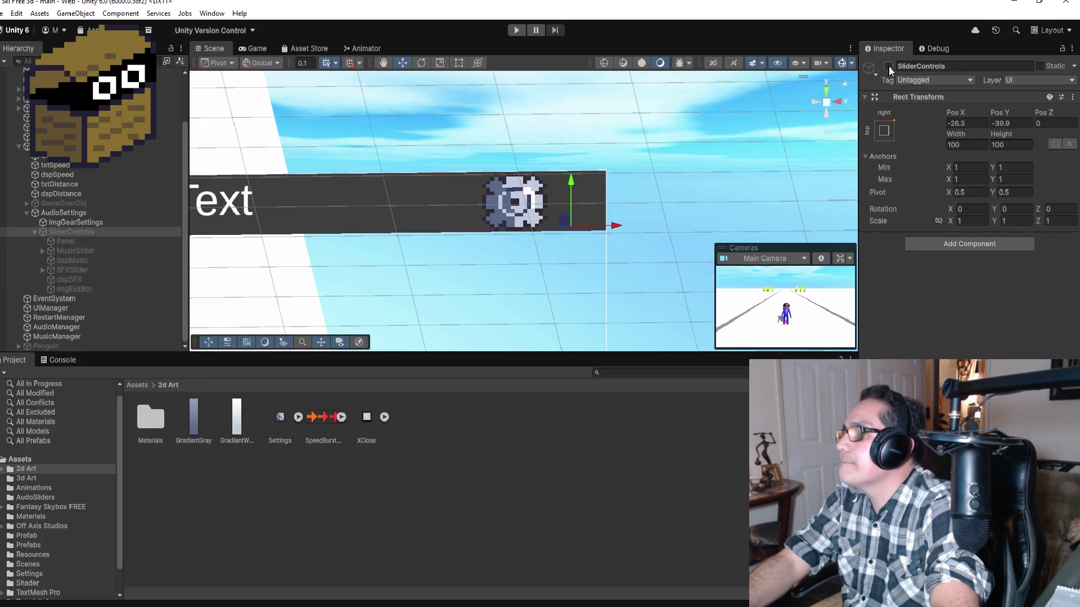
Review dspMusic's TextMeshPro settings: text 'Music Volume', LiberationSans SDF font, size 28.
{"action": "scroll", "coordinate": [484, 258], "scroll_direction": "down", "scroll_amount": 2}
{"action": "scroll", "coordinate": [484, 259], "scroll_direction": "down", "scroll_amount": 3}
{"action": "scroll", "coordinate": [511, 284], "scroll_direction": "up", "scroll_amount": 3}
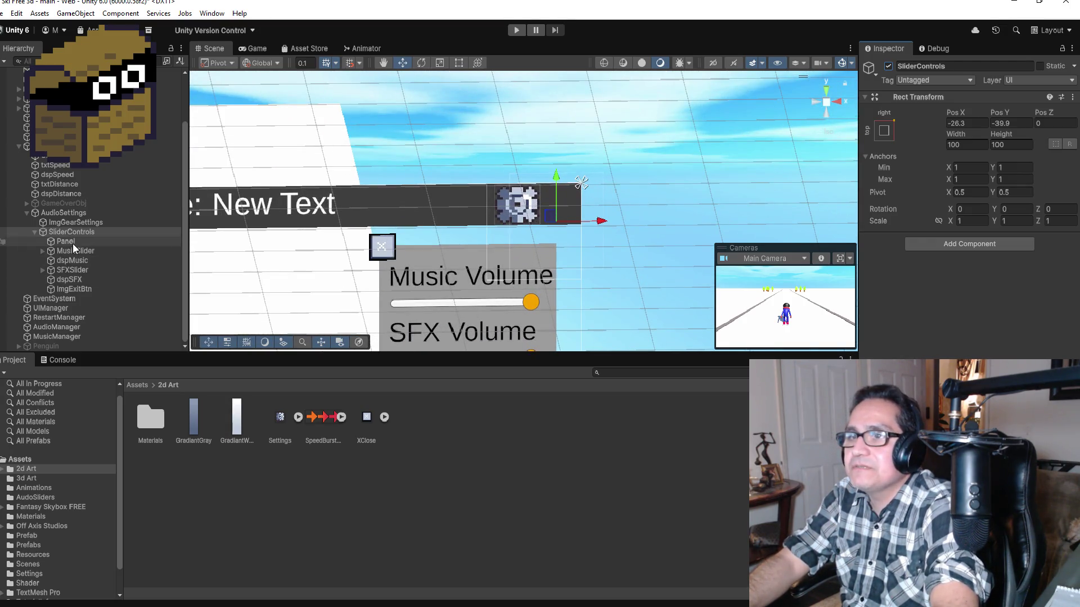
{"action": "left_click", "coordinate": [73, 261]}
{"action": "scroll", "coordinate": [967, 214], "scroll_direction": "down", "scroll_amount": 10}
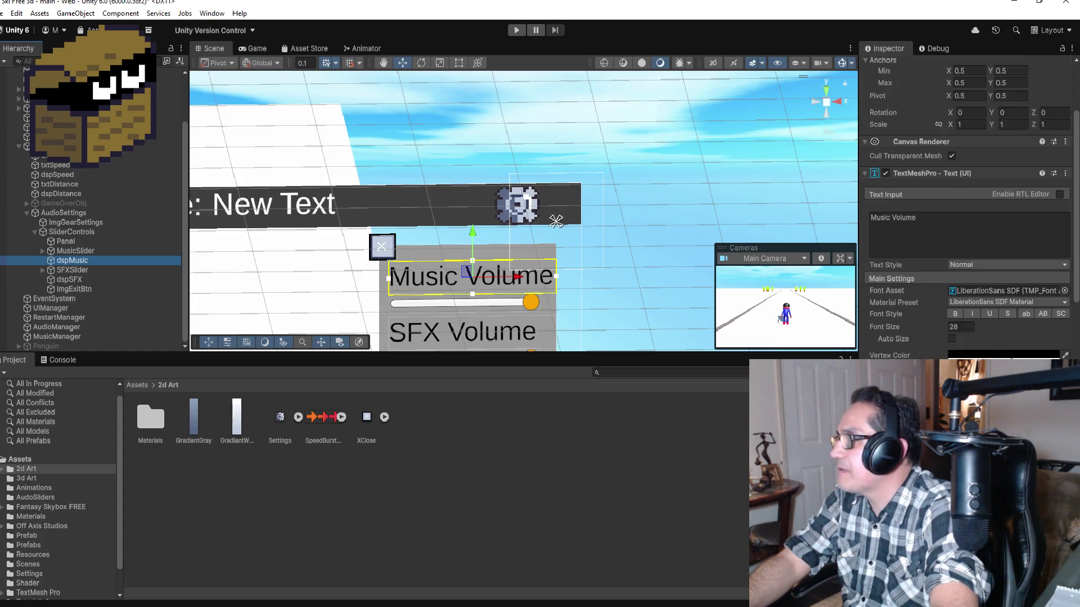
{"action": "scroll", "coordinate": [968, 213], "scroll_direction": "up", "scroll_amount": 4}
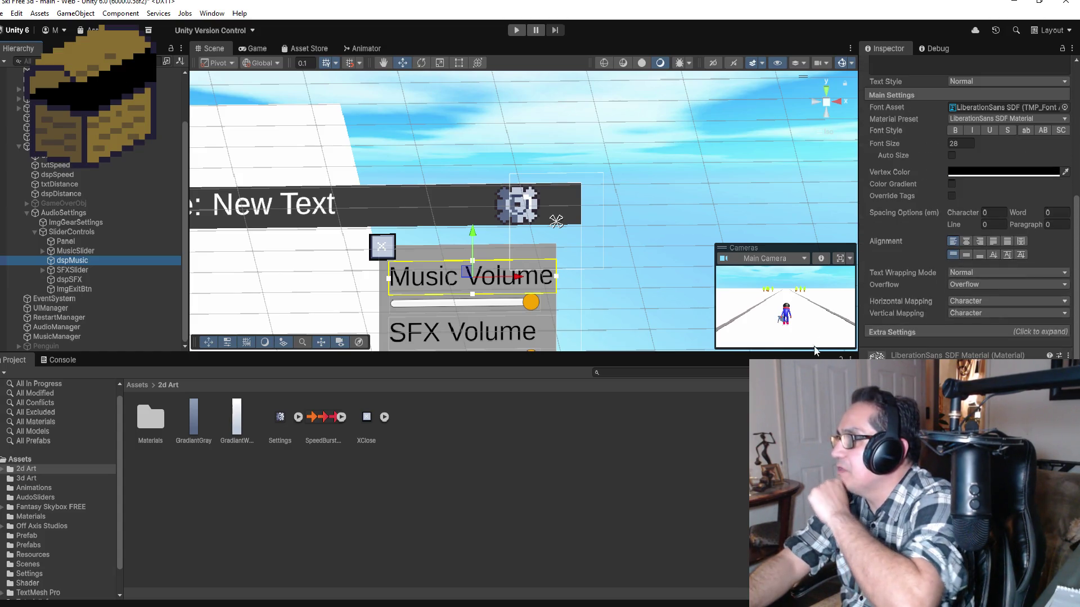
{"action": "scroll", "coordinate": [967, 213], "scroll_direction": "up", "scroll_amount": 4}
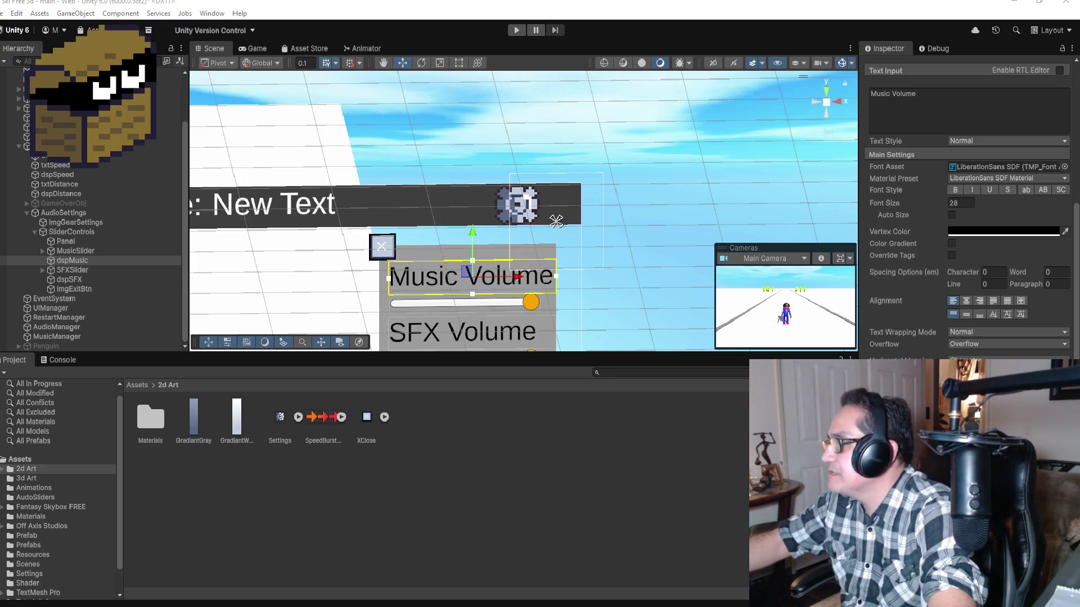
{"action": "scroll", "coordinate": [968, 225], "scroll_direction": "down", "scroll_amount": 2}
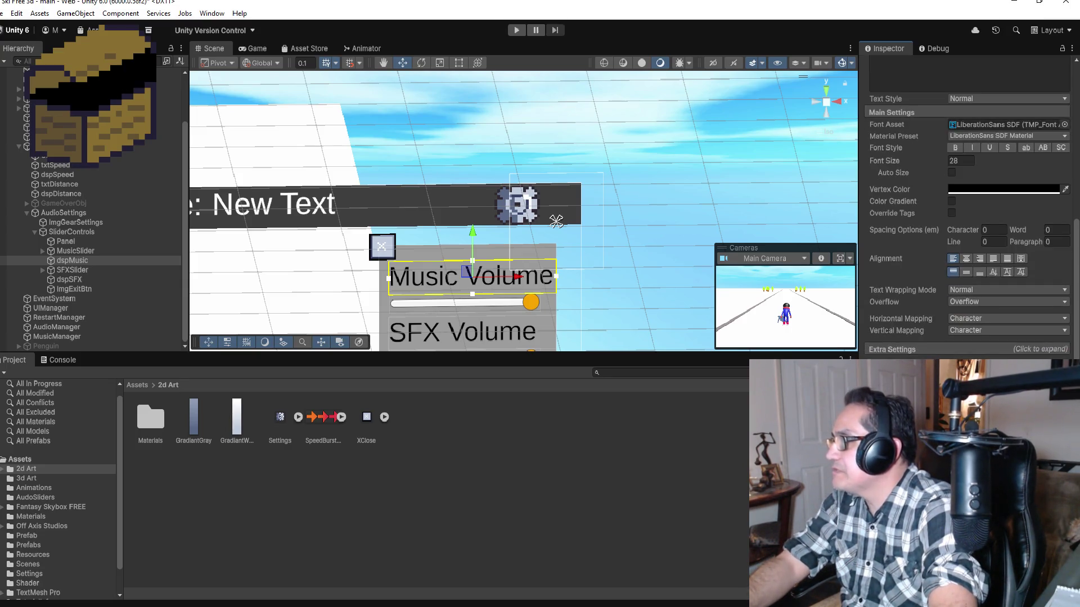
{"action": "scroll", "coordinate": [968, 189], "scroll_direction": "up", "scroll_amount": 10}
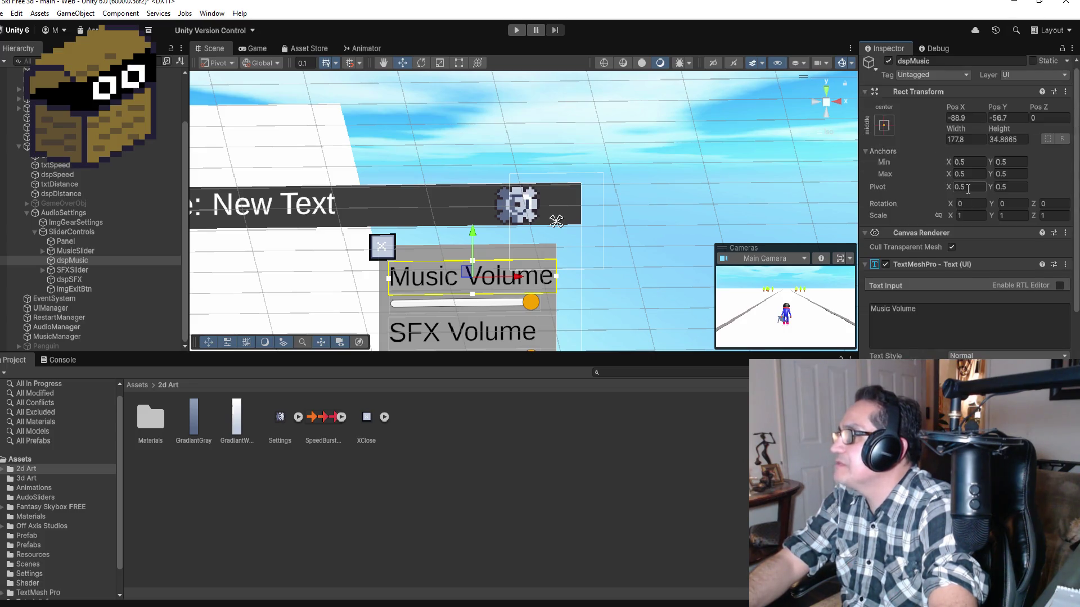
{"action": "scroll", "coordinate": [968, 189], "scroll_direction": "down", "scroll_amount": 8}
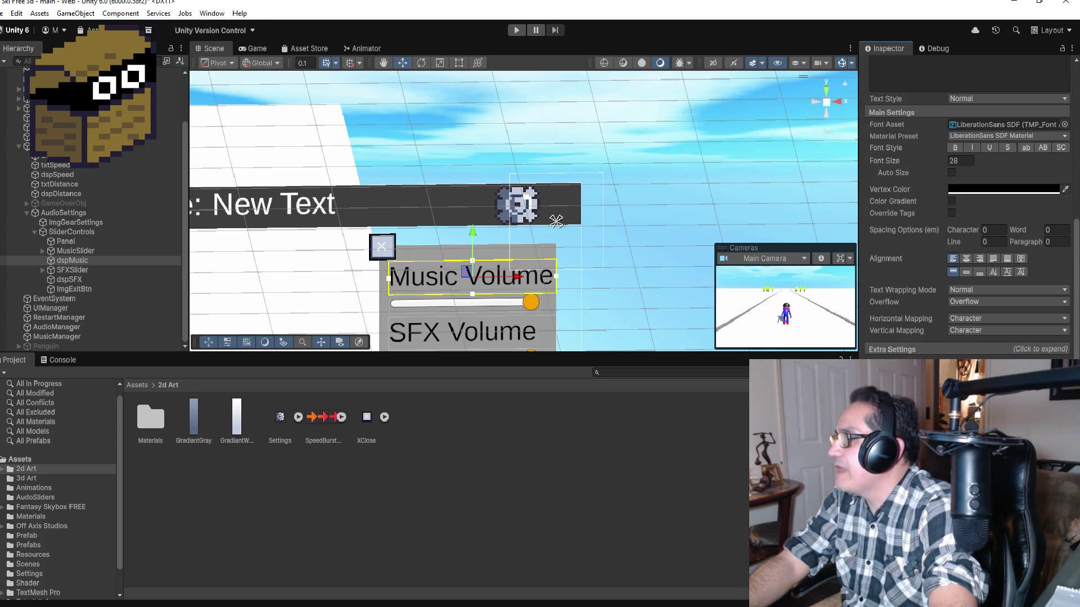
{"action": "scroll", "coordinate": [968, 189], "scroll_direction": "up", "scroll_amount": 8}
{"action": "scroll", "coordinate": [968, 189], "scroll_direction": "down", "scroll_amount": 4}
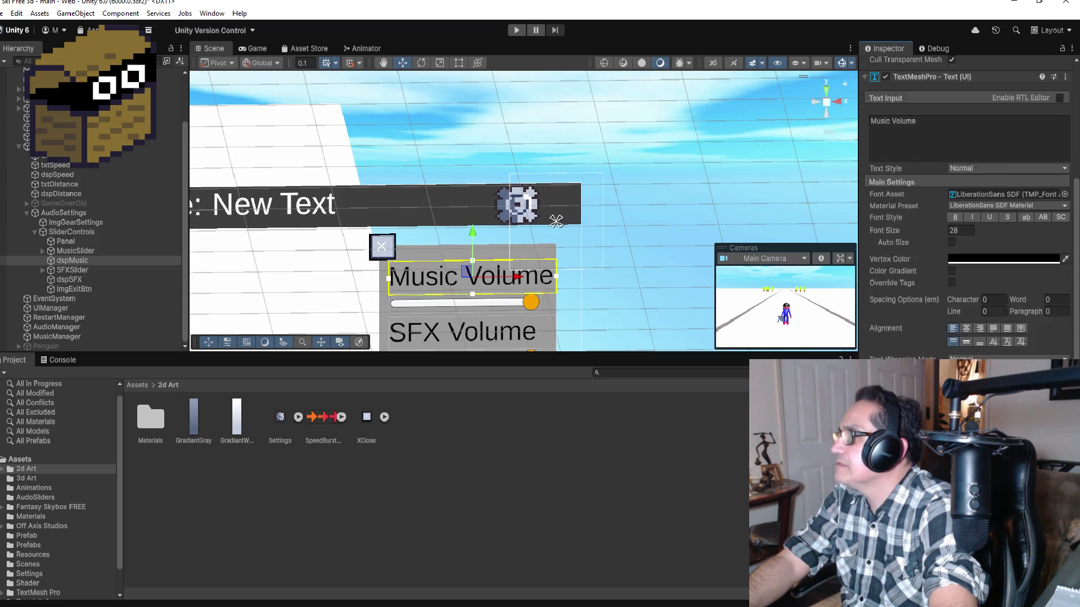
{"action": "scroll", "coordinate": [968, 189], "scroll_direction": "down", "scroll_amount": 3}
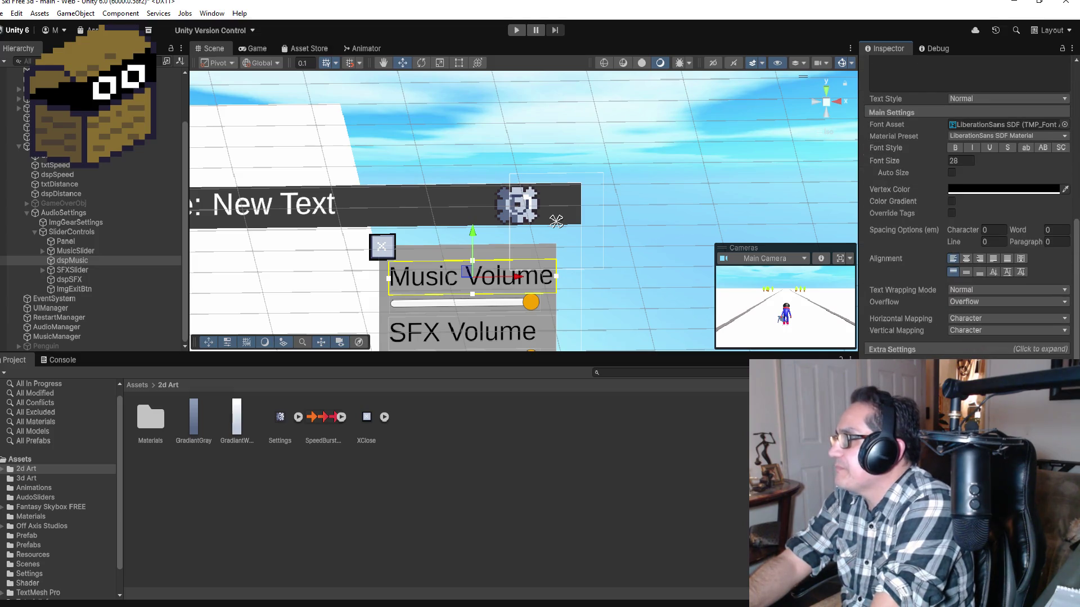
{"action": "scroll", "coordinate": [968, 225], "scroll_direction": "up", "scroll_amount": 2}
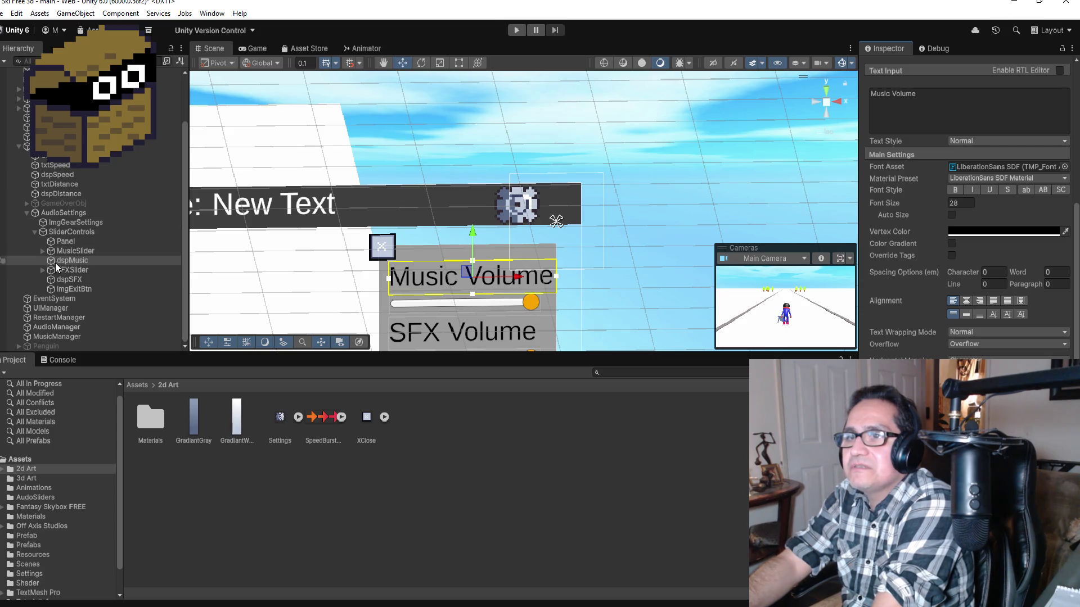
{"action": "left_click", "coordinate": [59, 253]}
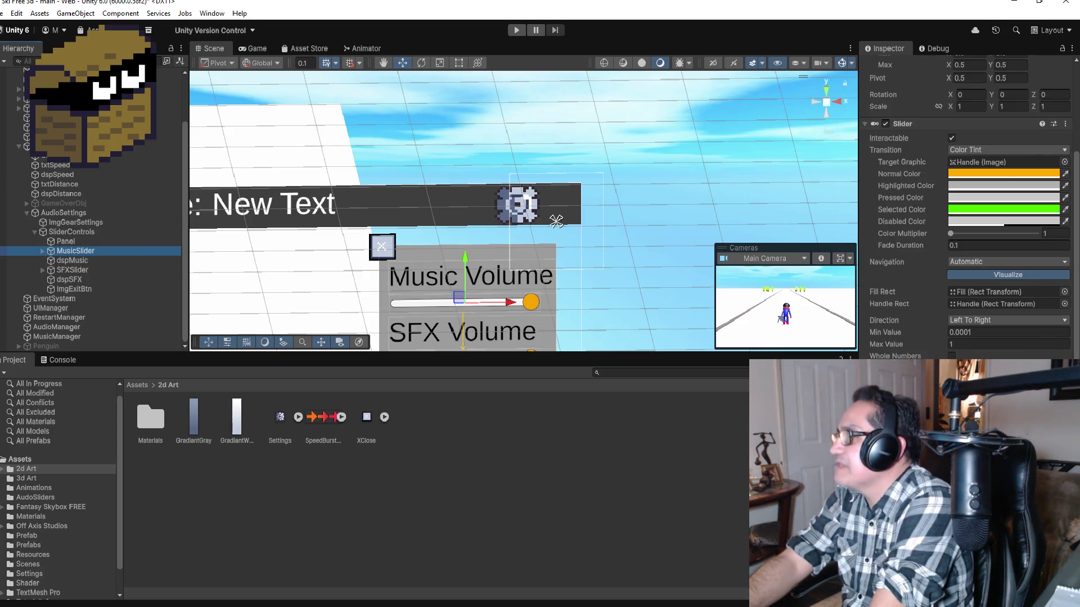
Browse MusicSlider's On Value Changed function list and close it without choosing one.
{"action": "left_click", "coordinate": [556, 221]}
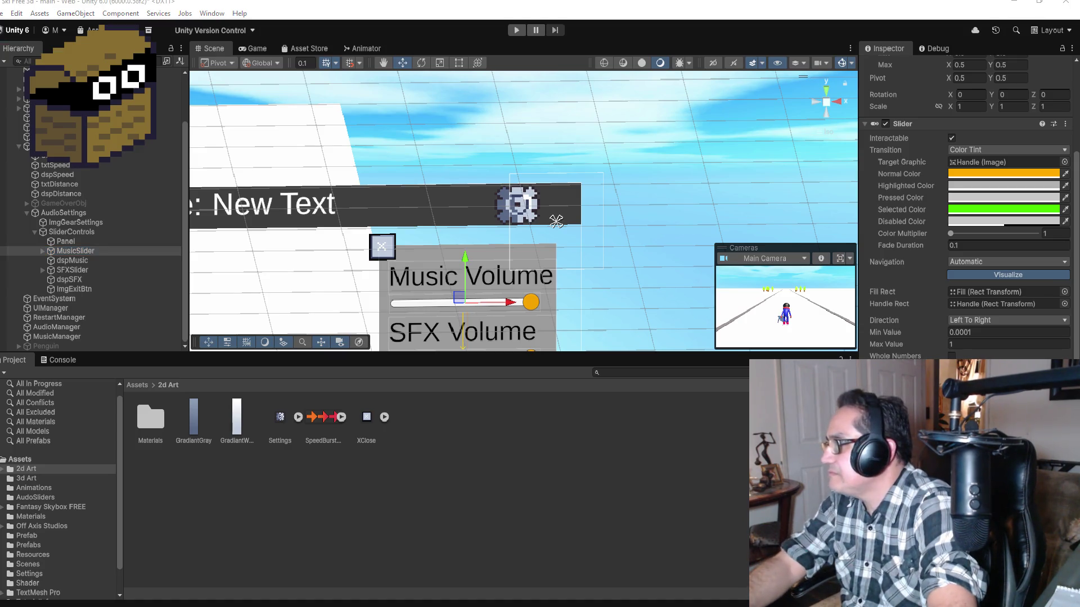
{"action": "scroll", "coordinate": [967, 224], "scroll_direction": "down", "scroll_amount": 2}
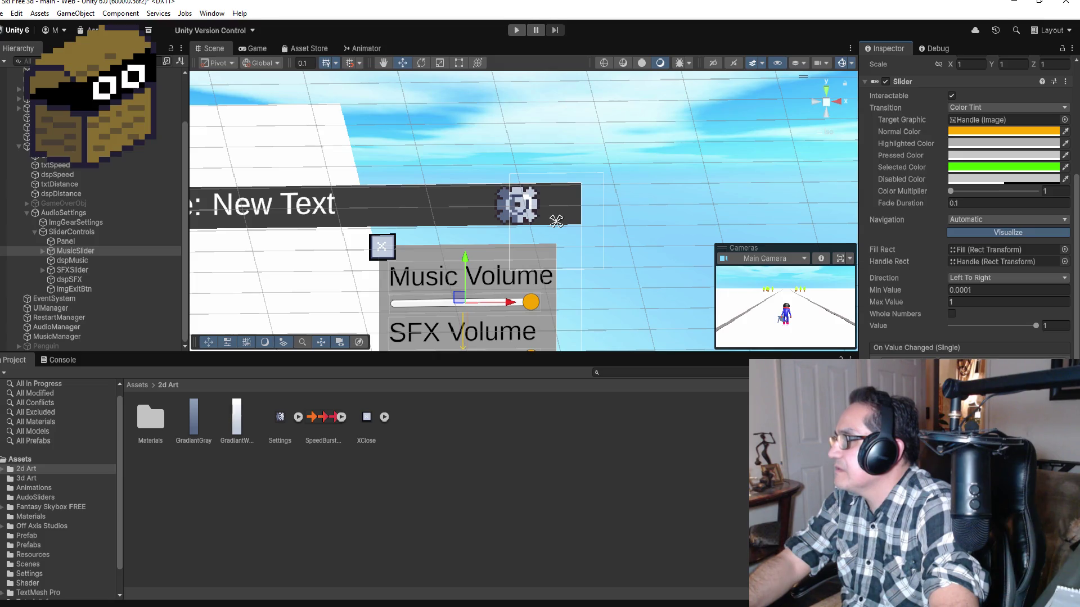
{"action": "mouse_move", "coordinate": [990, 405]}
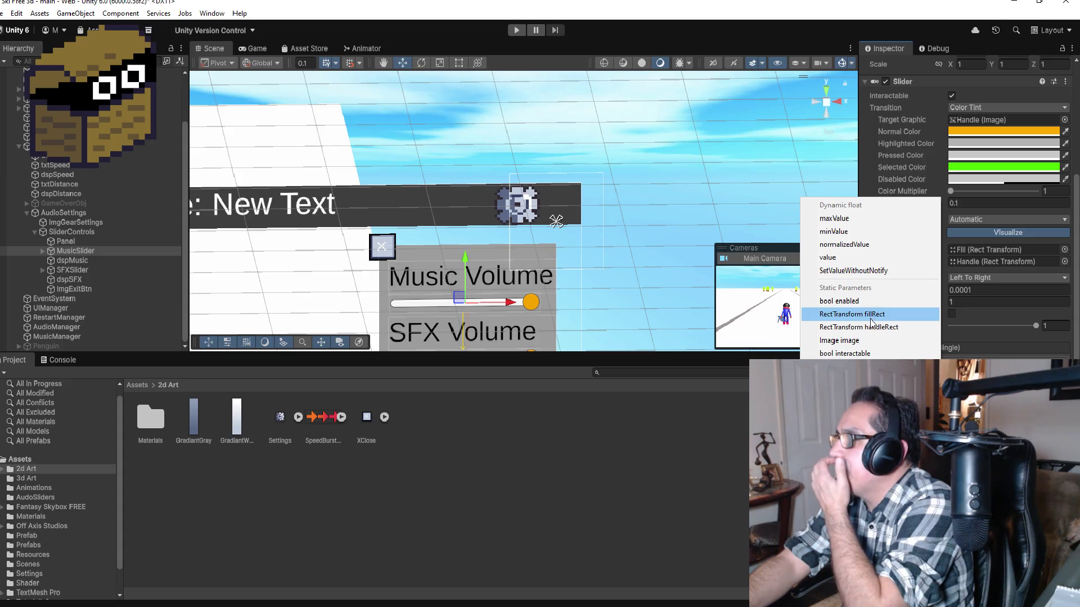
{"action": "left_click", "coordinate": [703, 442]}
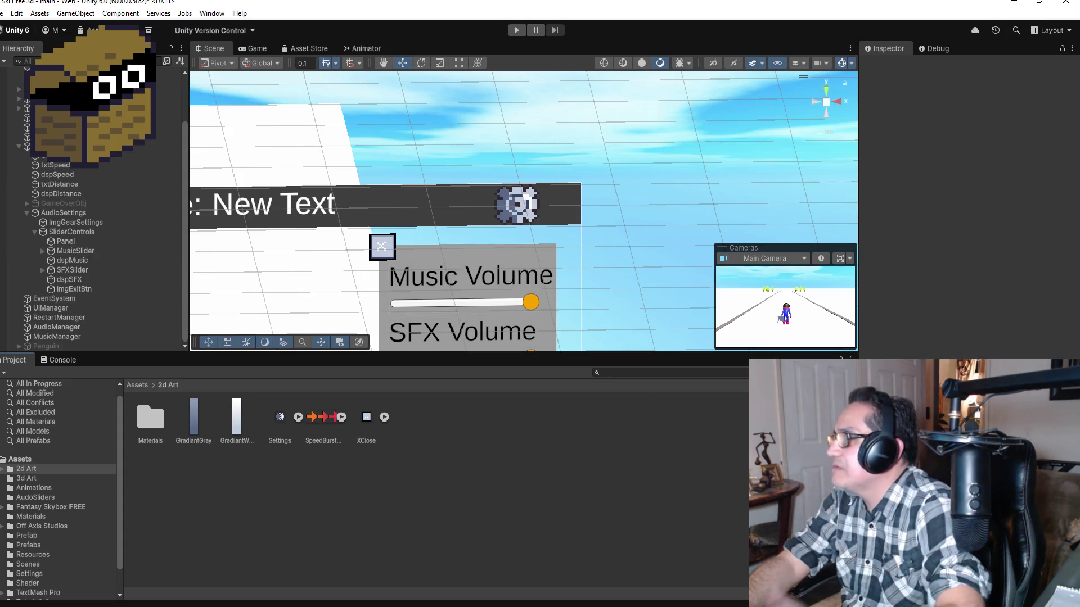
Compare the SFXSlider and MusicSlider settings, then show the root Assets folder.
{"action": "left_click", "coordinate": [83, 269]}
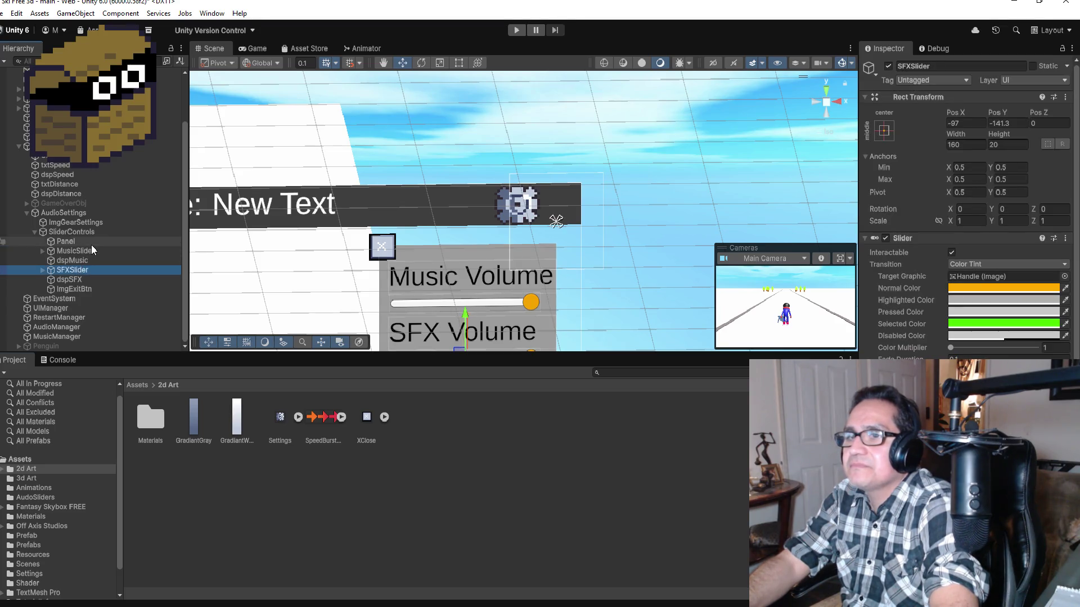
{"action": "left_click", "coordinate": [90, 250]}
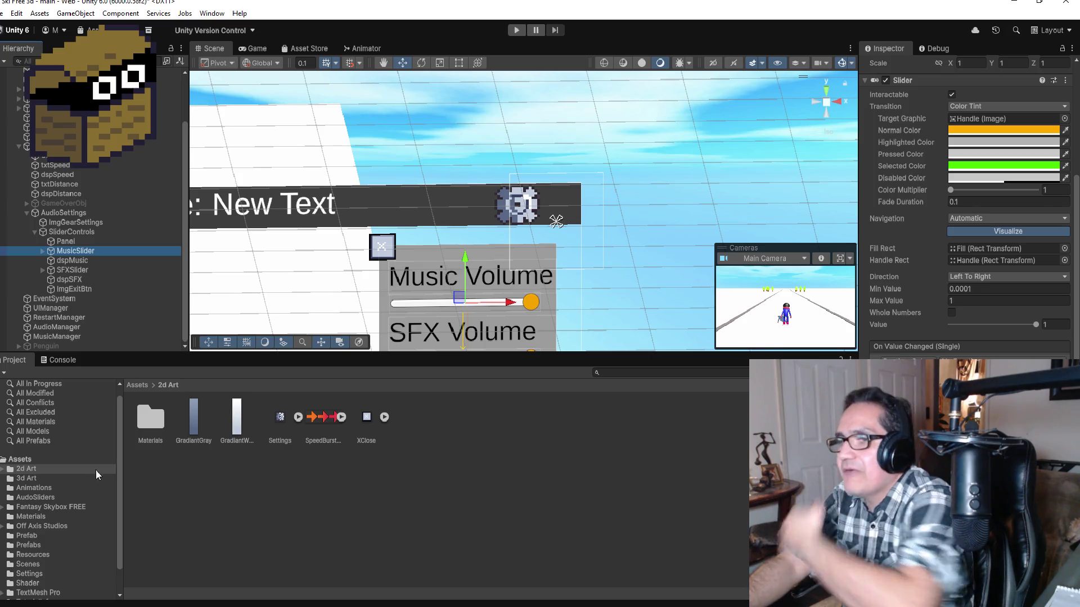
{"action": "left_click", "coordinate": [20, 460]}
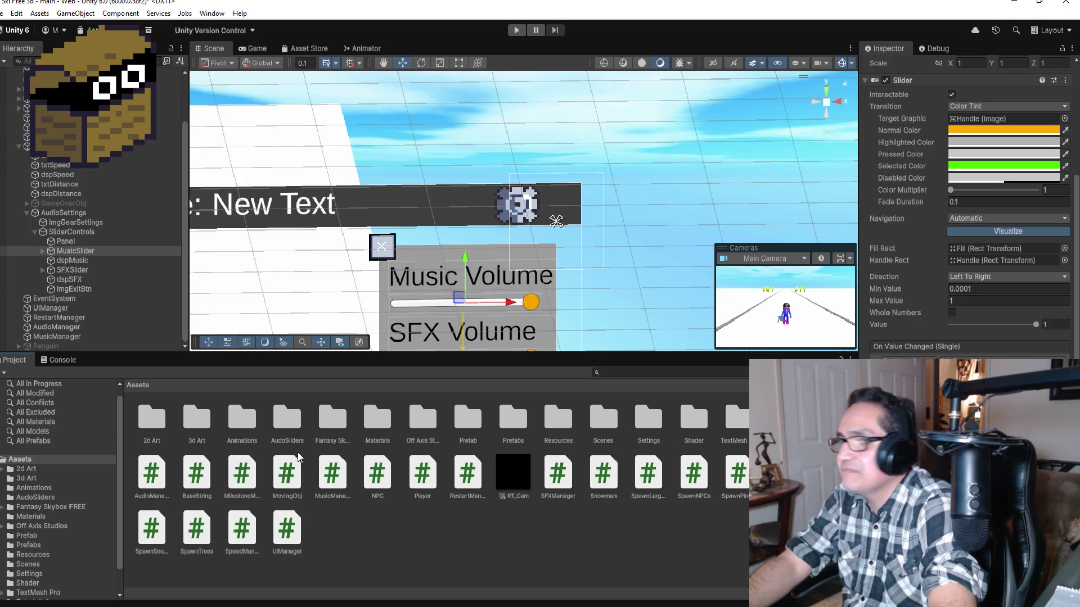
Open the AudoSliders folder, expand MasterAudio, and view the Music group's 0.00 dB volume.
{"action": "left_click", "coordinate": [281, 423]}
{"action": "double_click", "coordinate": [281, 423]}
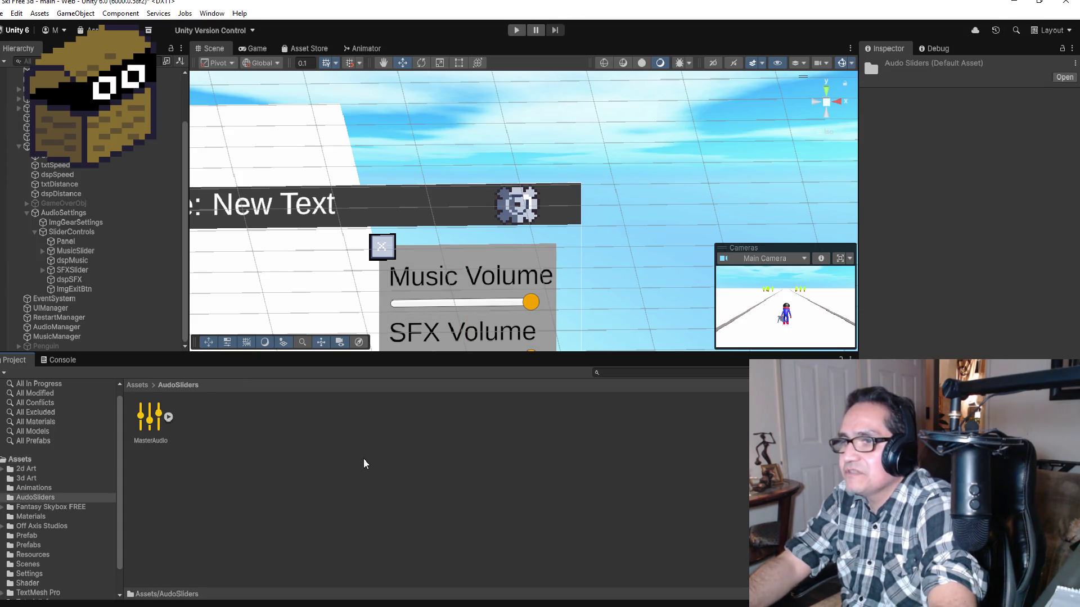
{"action": "left_click", "coordinate": [169, 416]}
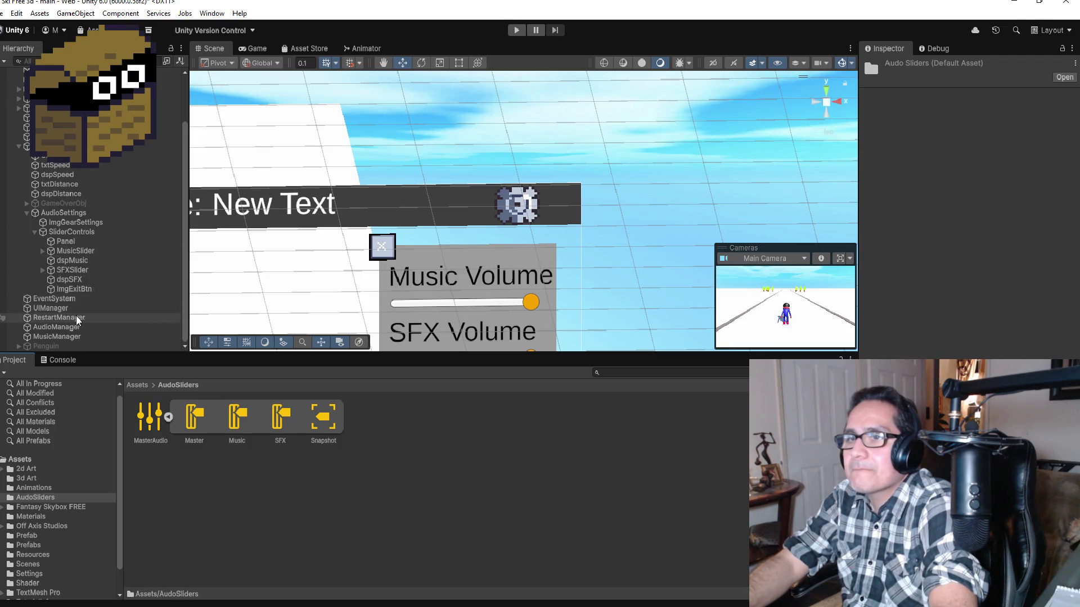
{"action": "left_click", "coordinate": [62, 252]}
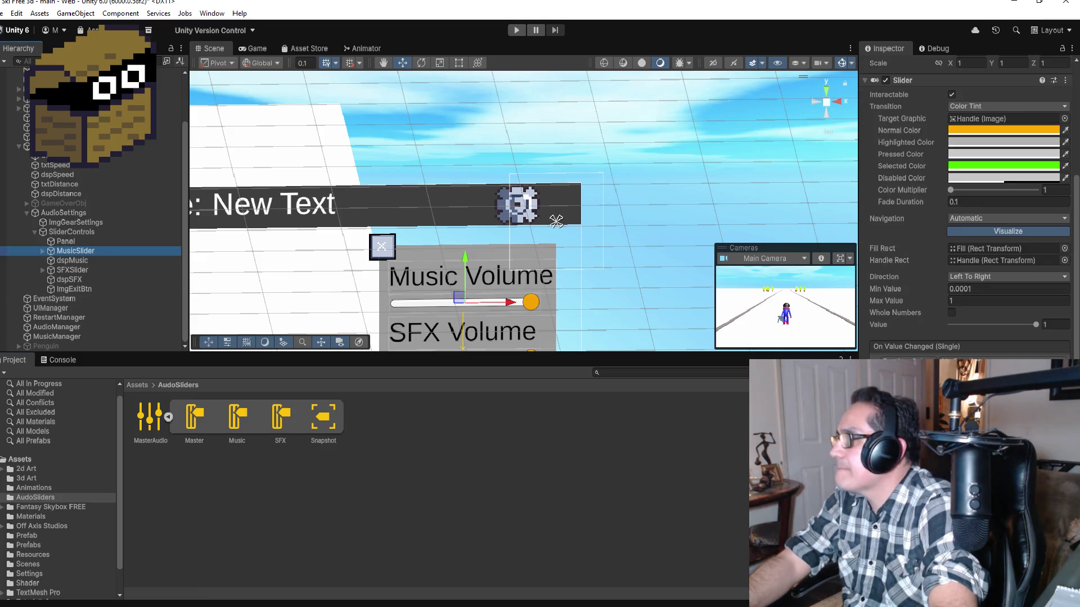
{"action": "left_click", "coordinate": [236, 419]}
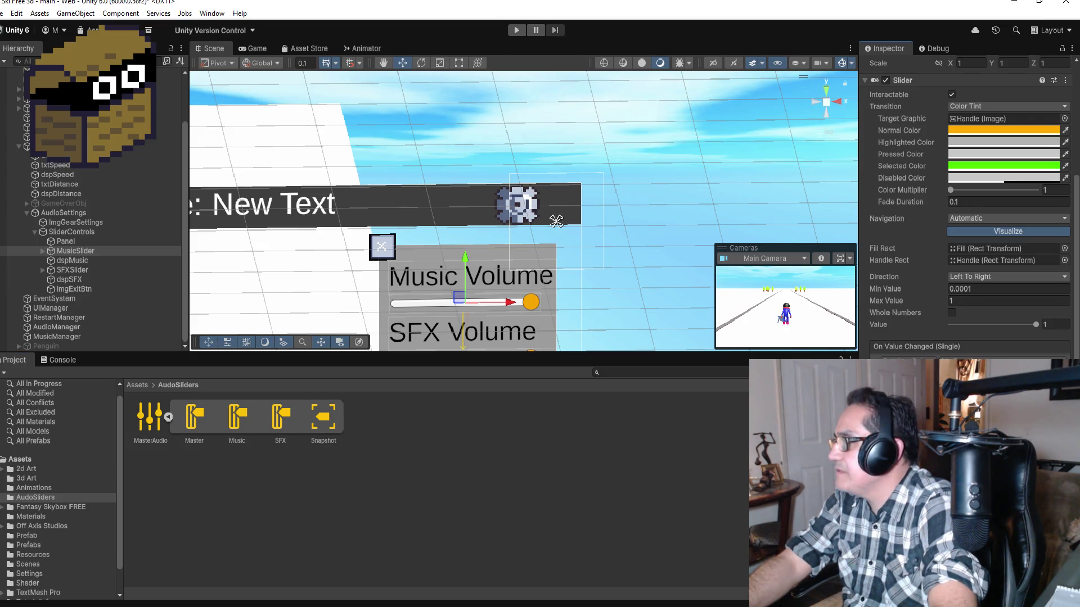
{"action": "left_click", "coordinate": [241, 422]}
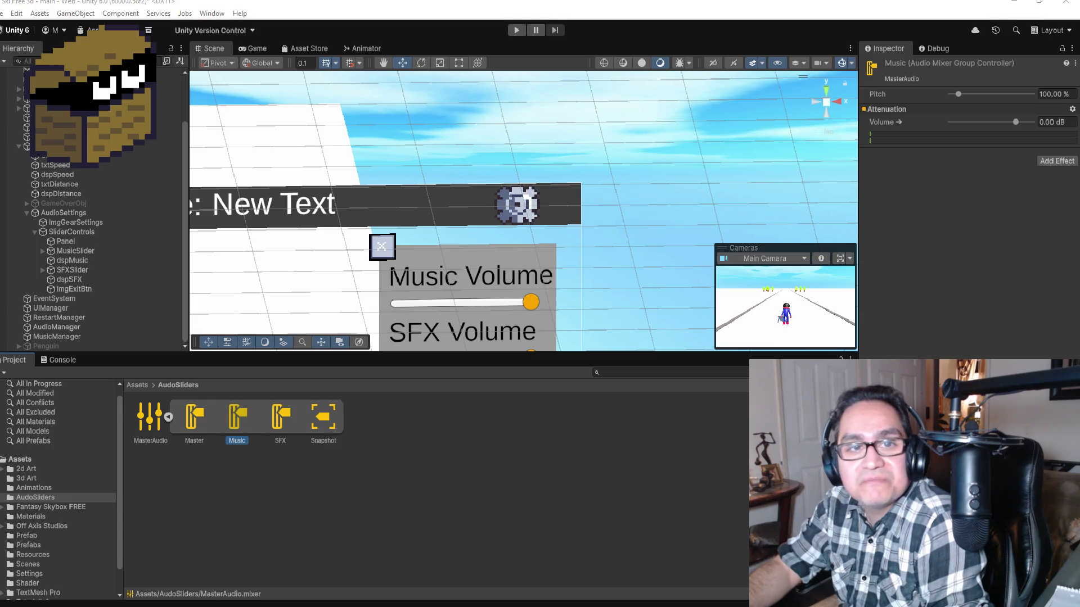
{"action": "scroll", "coordinate": [489, 315], "scroll_direction": "down", "scroll_amount": 5}
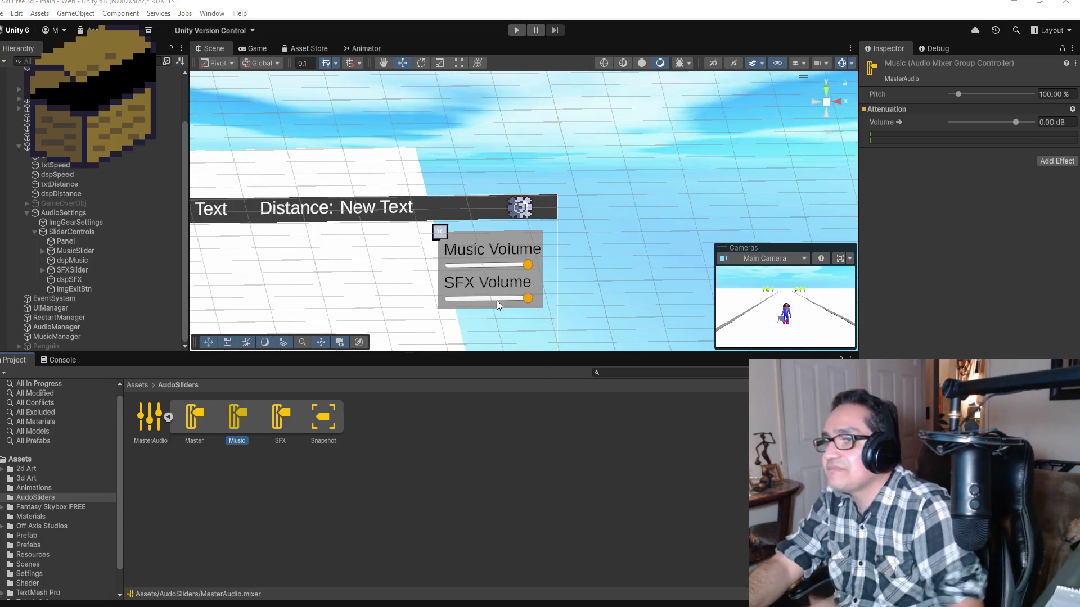
{"action": "left_click", "coordinate": [90, 249]}
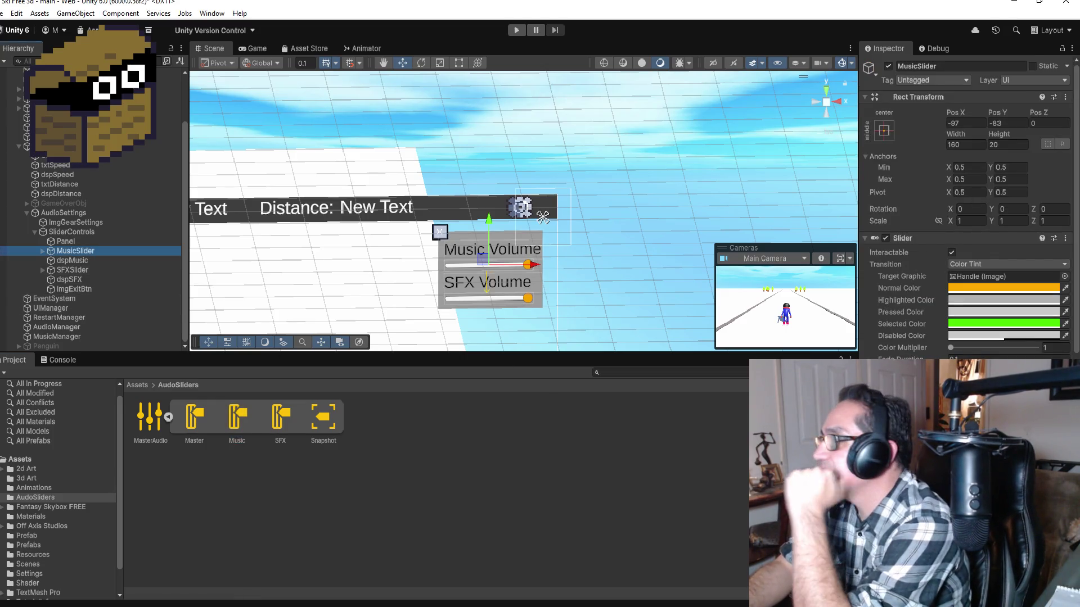
{"action": "scroll", "coordinate": [967, 225], "scroll_direction": "down", "scroll_amount": 5}
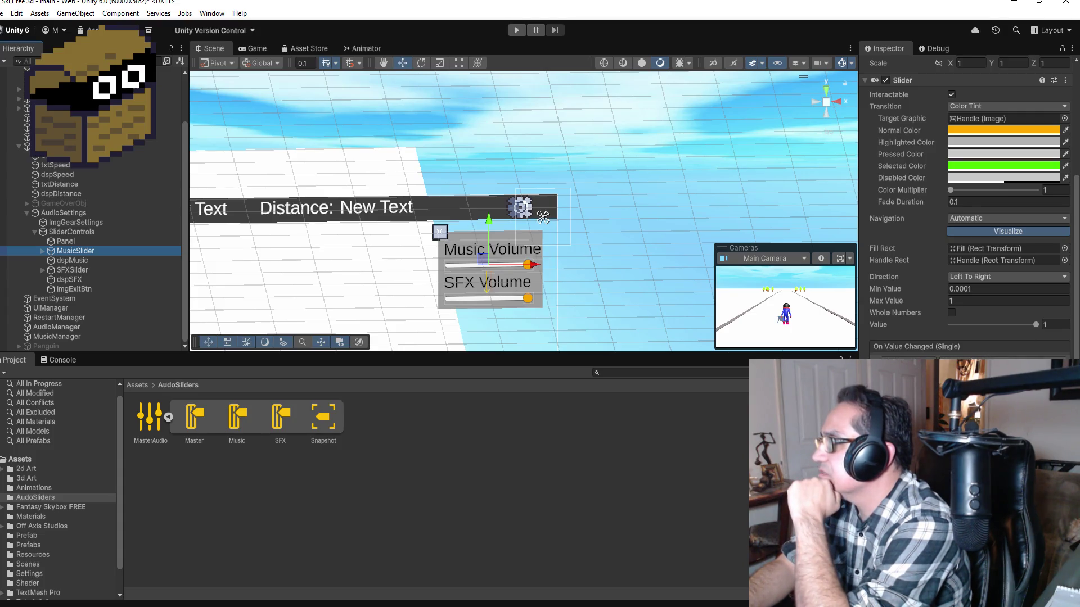
{"action": "left_click", "coordinate": [1006, 361]}
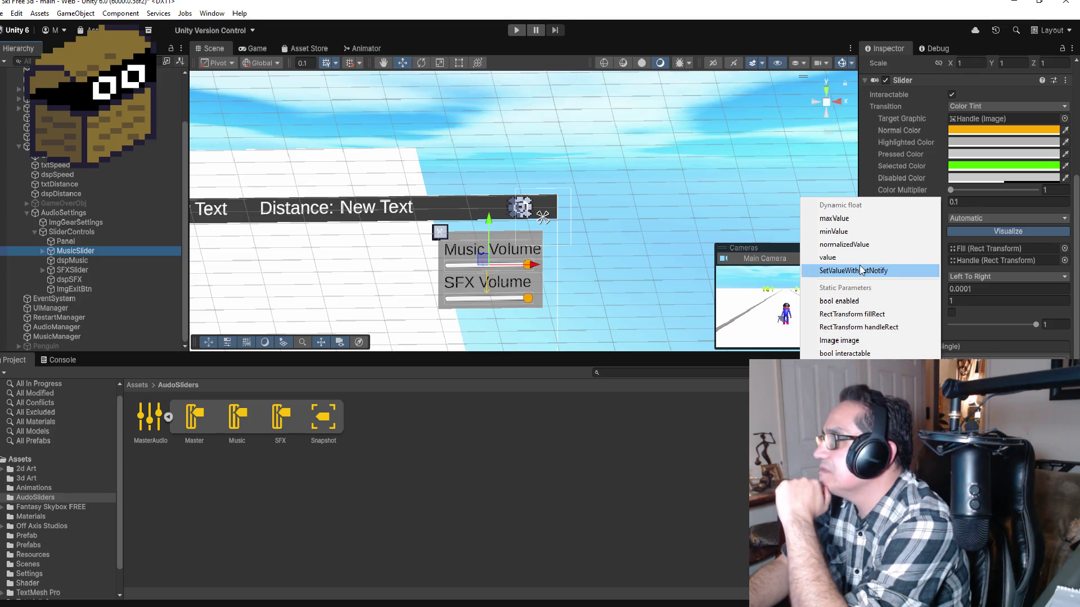
{"action": "left_click", "coordinate": [637, 456]}
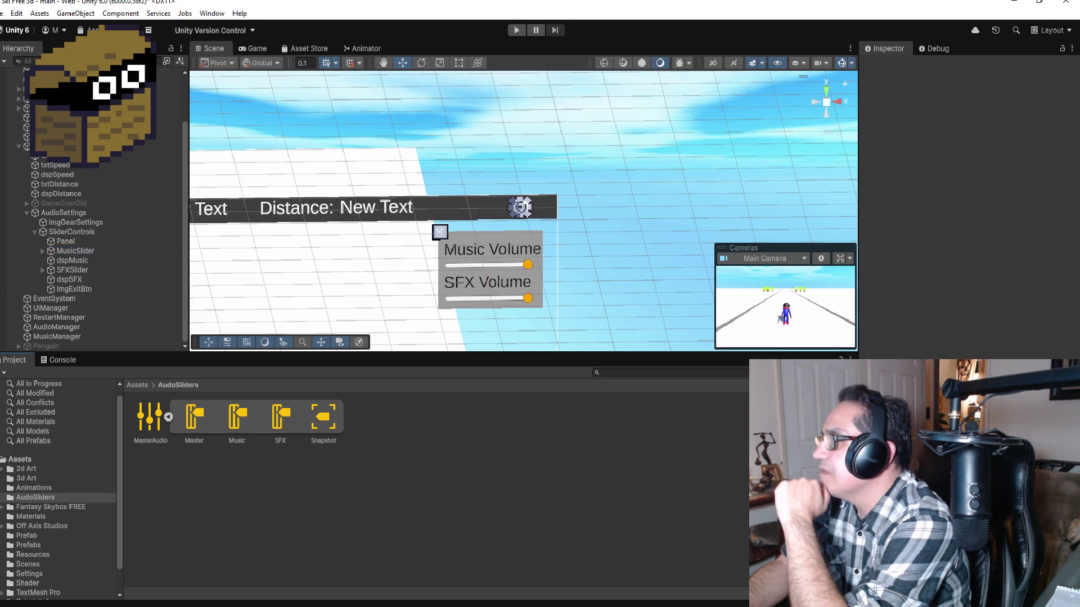
{"action": "left_click", "coordinate": [1, 14]}
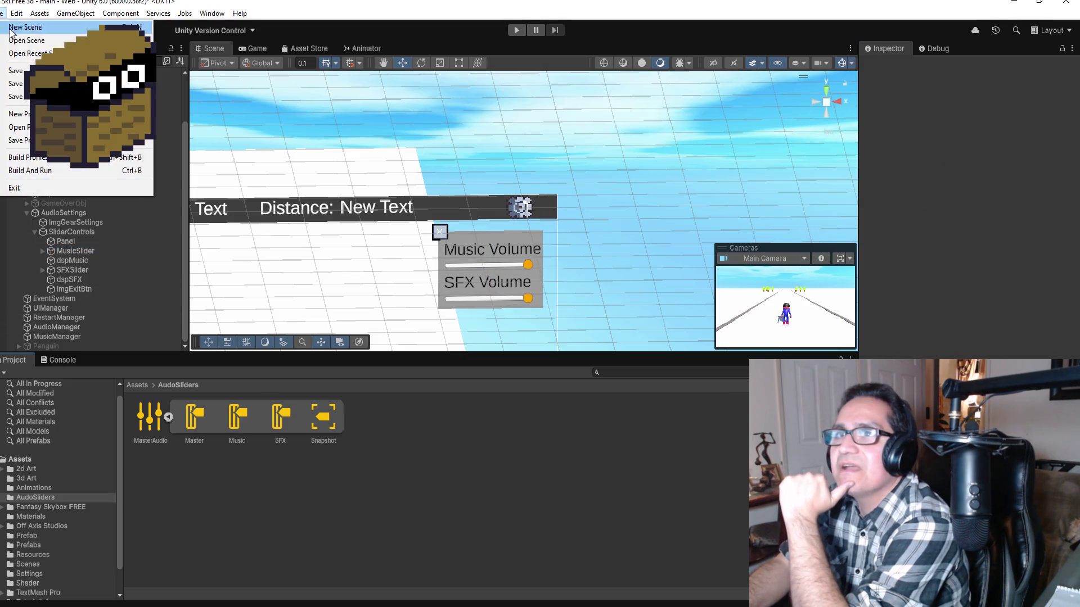
Use File > Open Project to bring up Unity Hub's Projects list over the ski game editor.
{"action": "left_click", "coordinate": [1, 13]}
{"action": "left_click", "coordinate": [1, 13]}
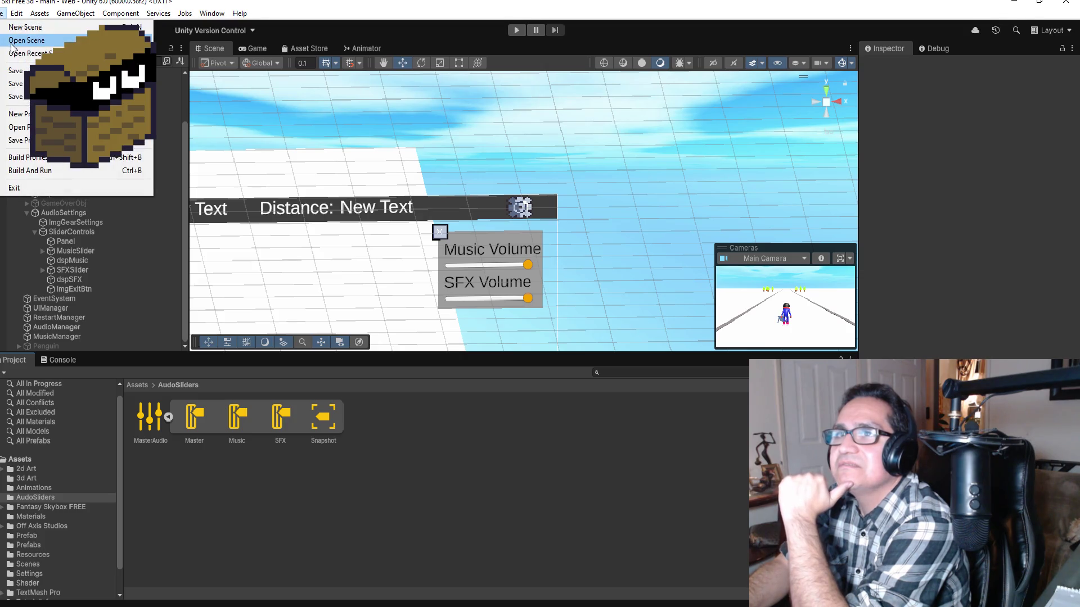
{"action": "left_click", "coordinate": [17, 13]}
{"action": "left_click", "coordinate": [1, 14]}
{"action": "left_click", "coordinate": [20, 129]}
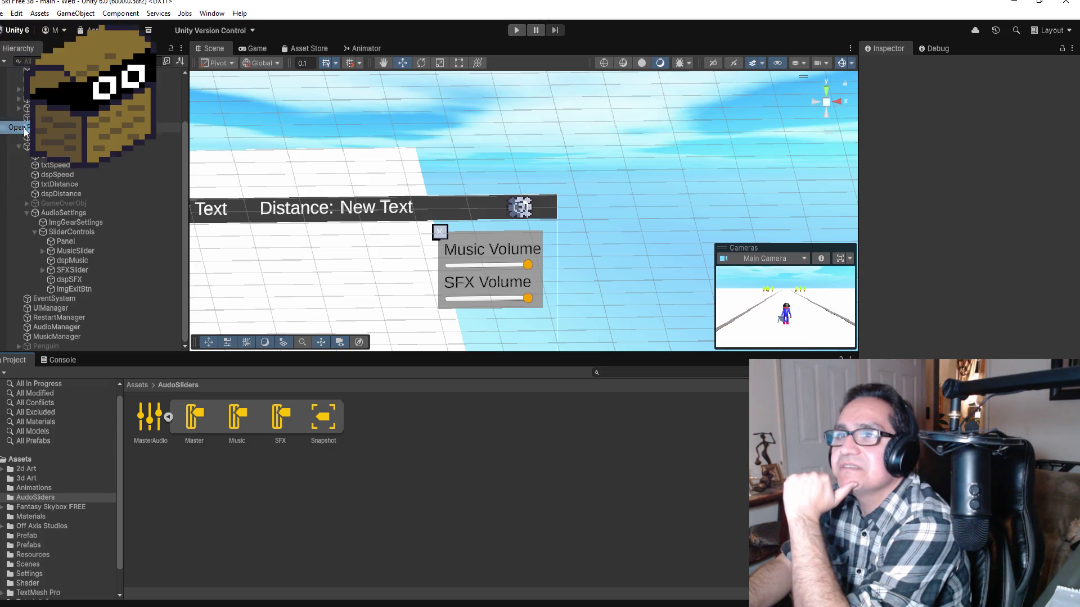
{"action": "scroll", "coordinate": [567, 401], "scroll_direction": "down", "scroll_amount": 1}
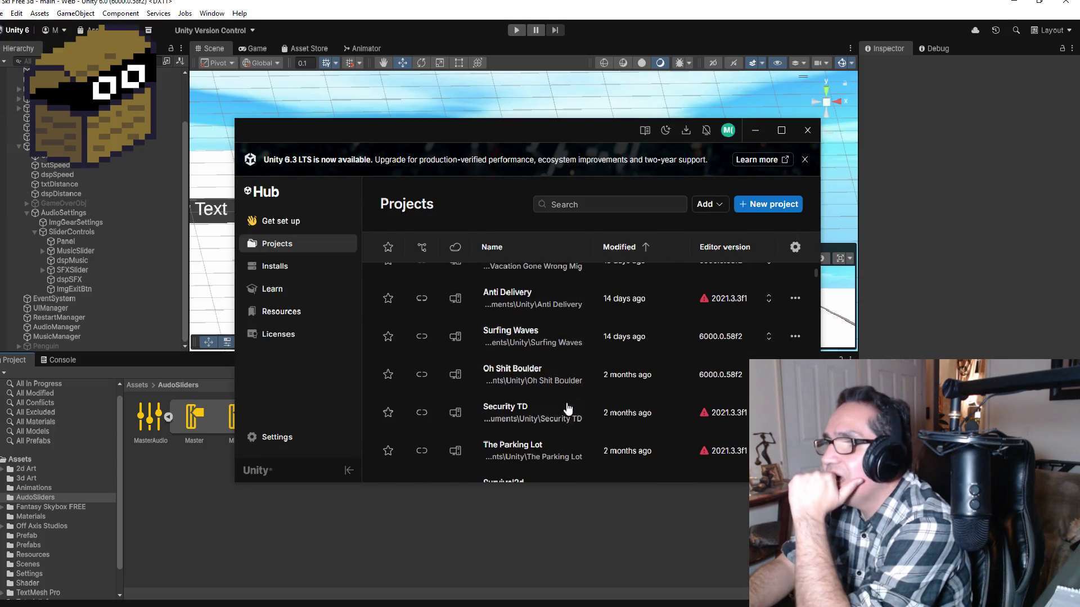
Find Space Asteroid in the Hub projects list and open its editor version choices.
{"action": "scroll", "coordinate": [553, 401], "scroll_direction": "down", "scroll_amount": 2}
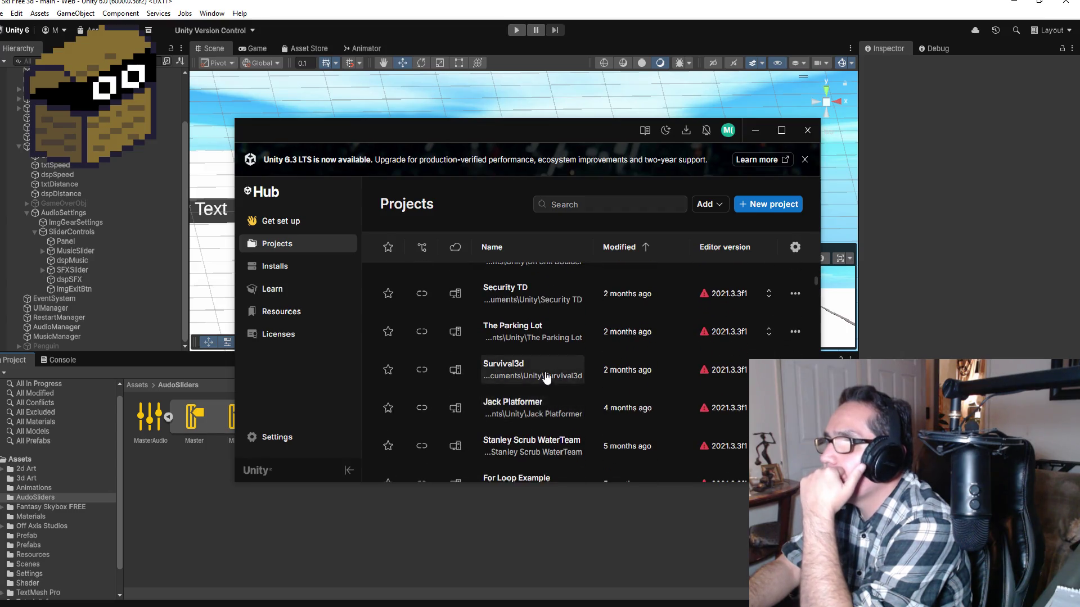
{"action": "scroll", "coordinate": [547, 379], "scroll_direction": "up", "scroll_amount": 1}
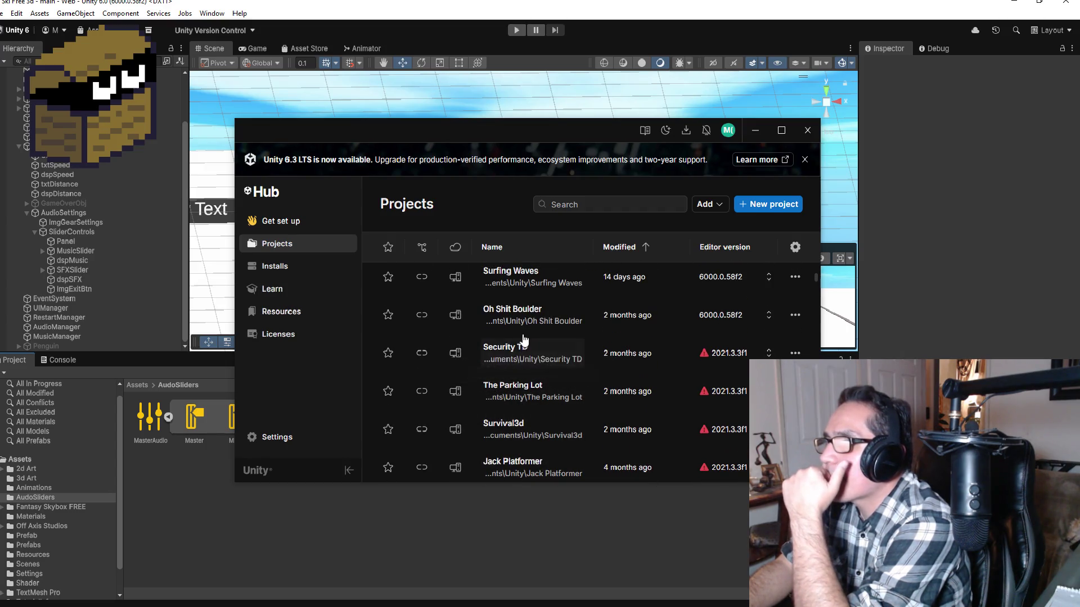
{"action": "scroll", "coordinate": [525, 384], "scroll_direction": "down", "scroll_amount": 1}
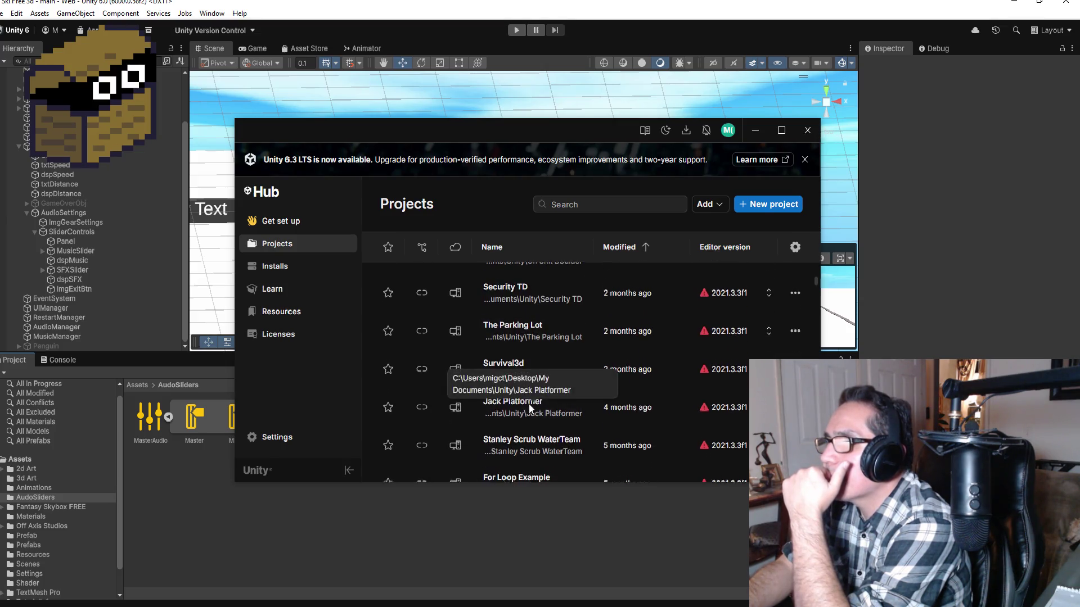
{"action": "scroll", "coordinate": [529, 404], "scroll_direction": "down", "scroll_amount": 1}
{"action": "scroll", "coordinate": [537, 396], "scroll_direction": "down", "scroll_amount": 1}
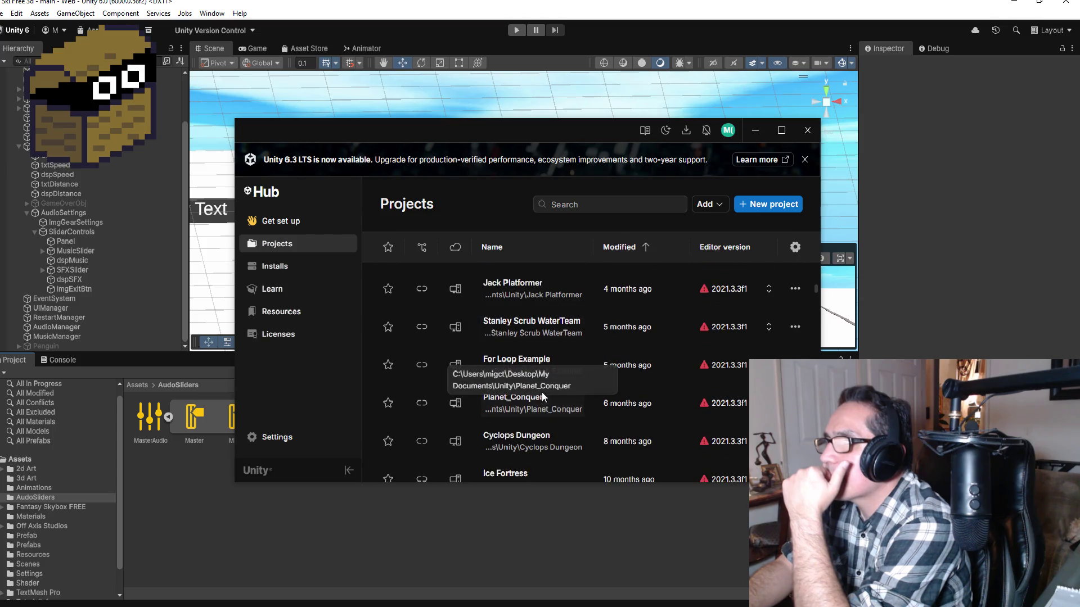
{"action": "scroll", "coordinate": [540, 401], "scroll_direction": "down", "scroll_amount": 1}
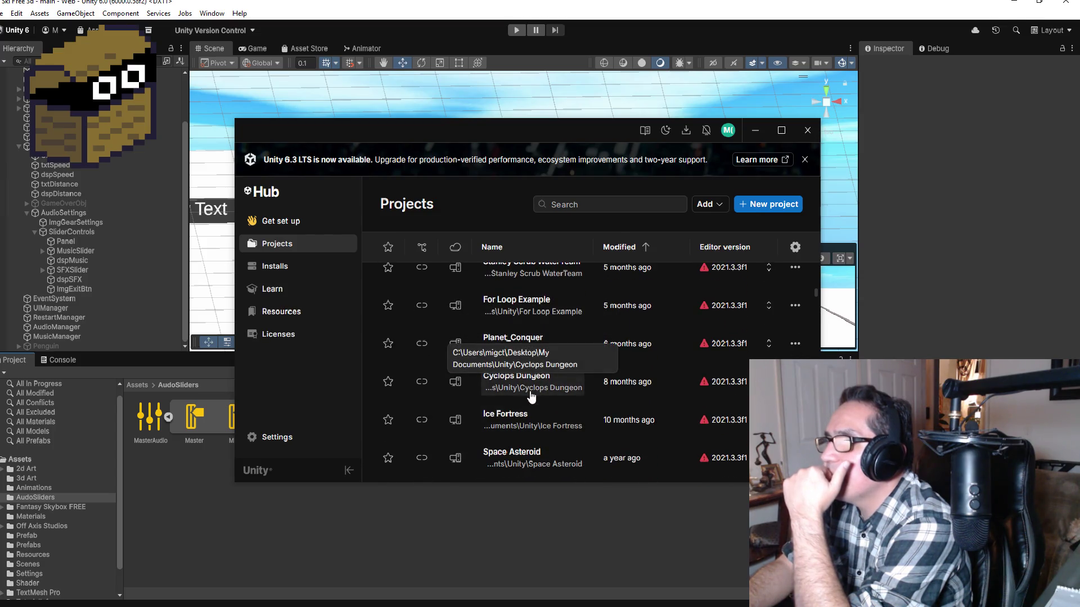
{"action": "scroll", "coordinate": [528, 396], "scroll_direction": "down", "scroll_amount": 1}
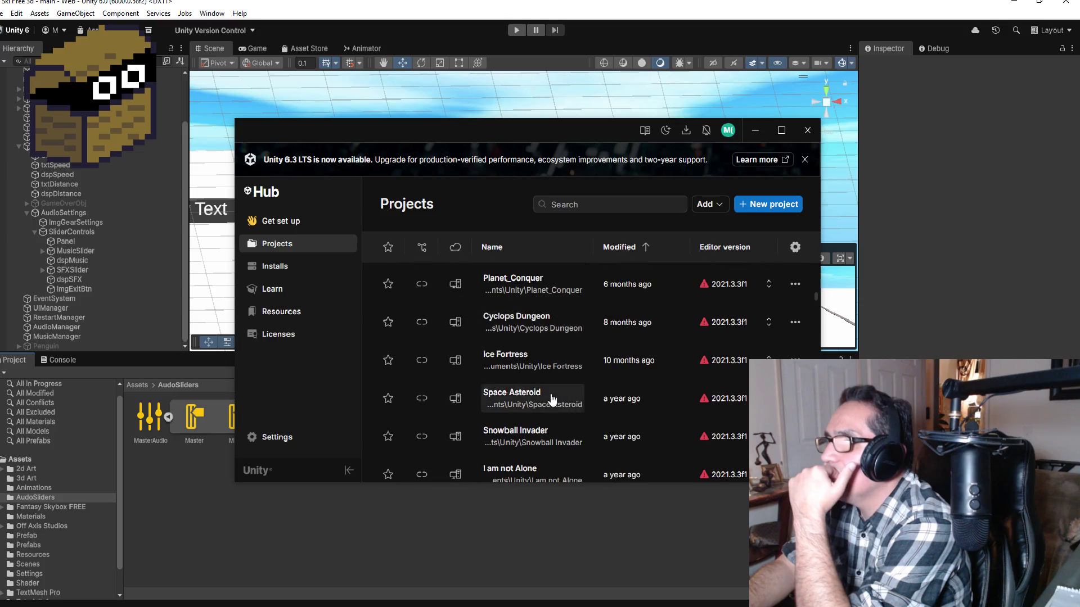
{"action": "scroll", "coordinate": [535, 408], "scroll_direction": "down", "scroll_amount": 1}
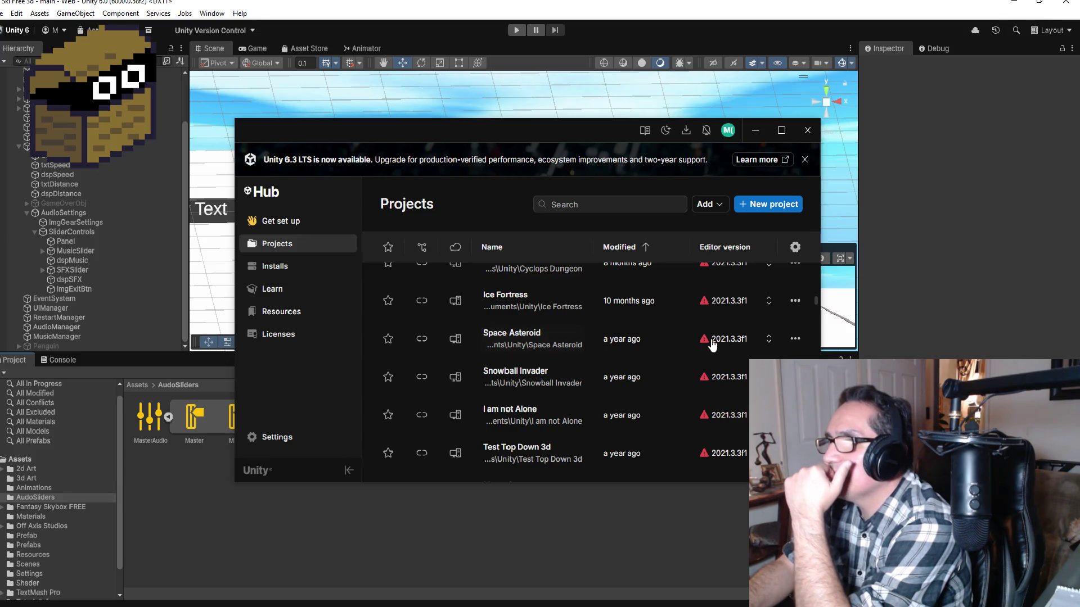
{"action": "left_click", "coordinate": [768, 339]}
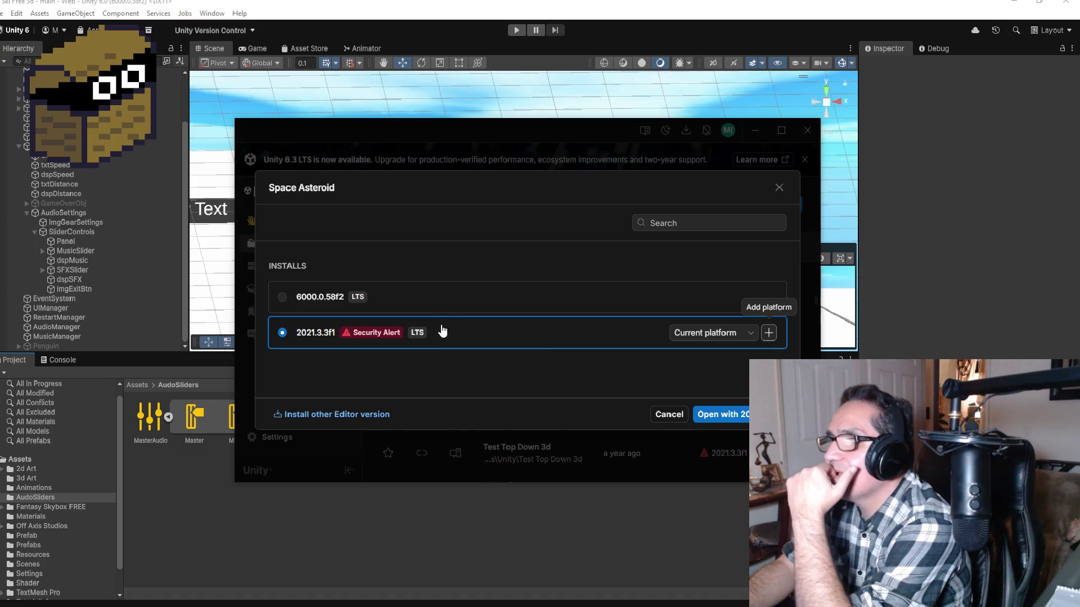
{"action": "left_click", "coordinate": [749, 333]}
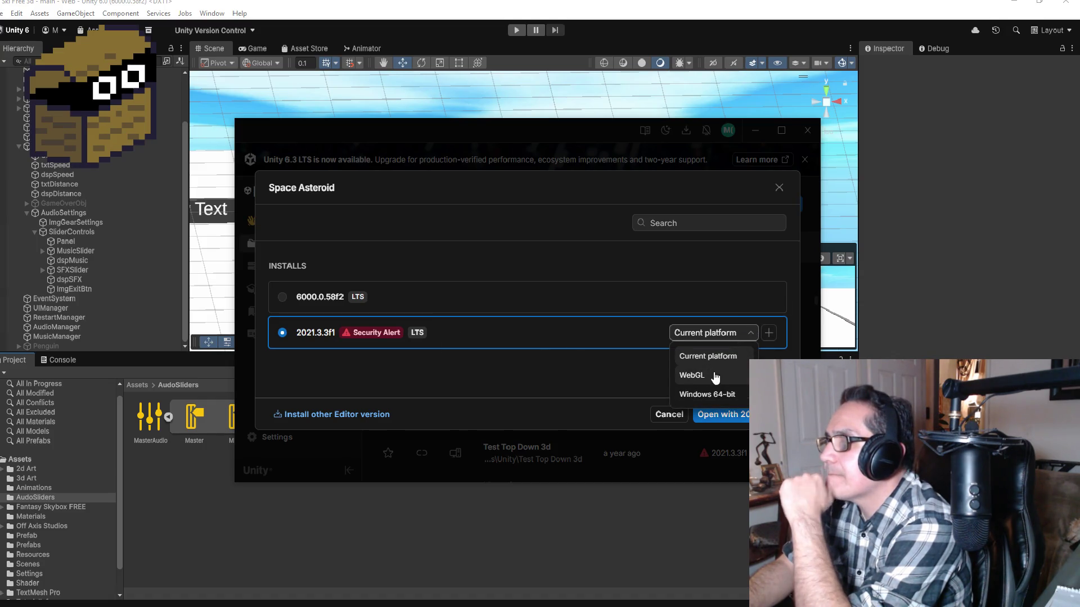
{"action": "left_click", "coordinate": [552, 338]}
Open Space Asteroid with editor 6000.0.58f2, confirming the version change and mismatch warning.
{"action": "left_click", "coordinate": [283, 298]}
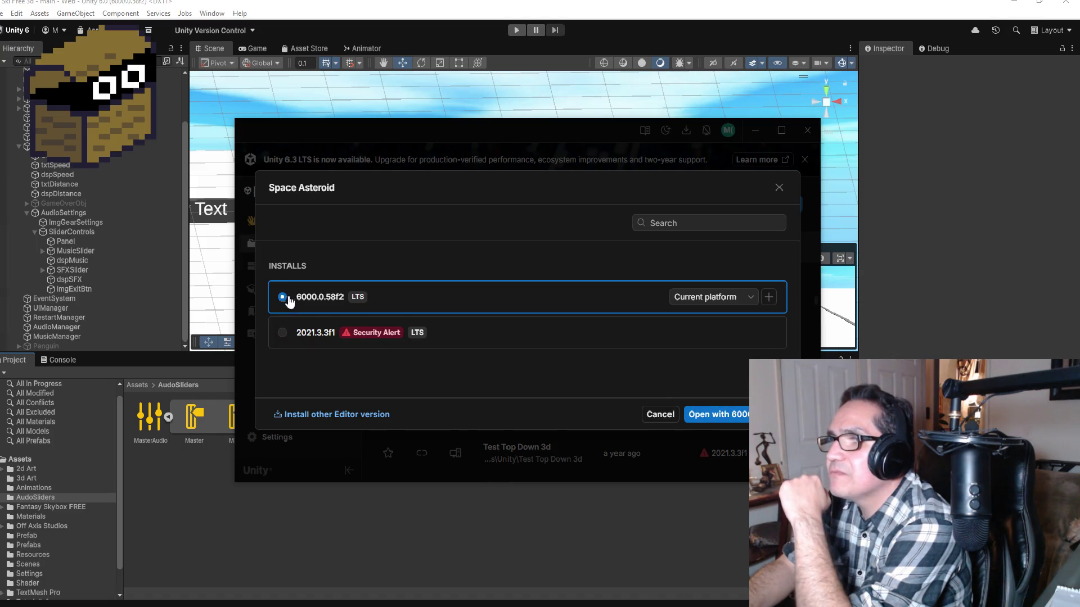
{"action": "left_click", "coordinate": [715, 421]}
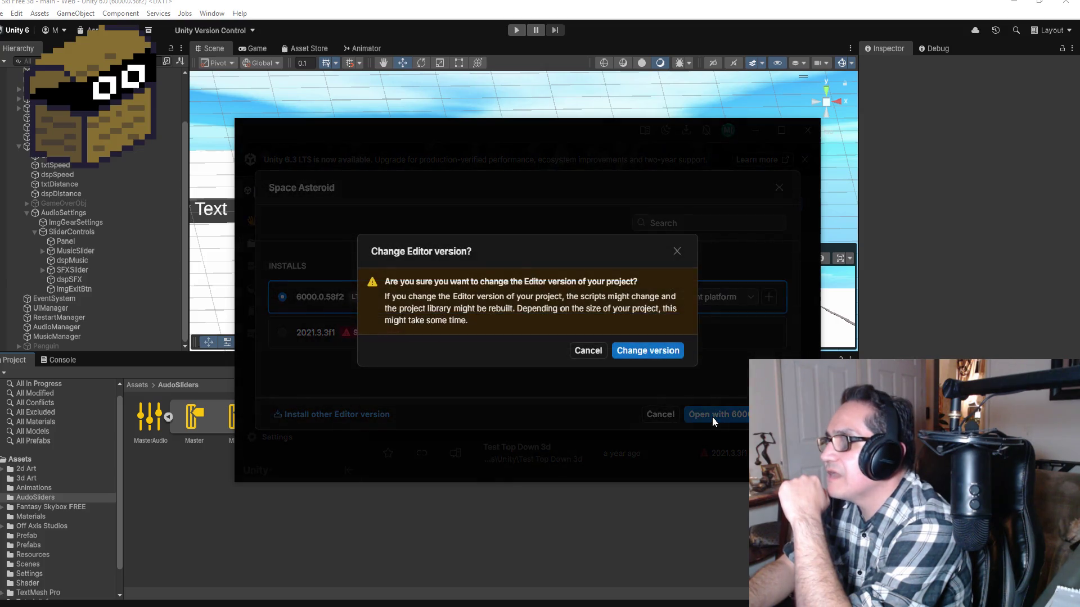
{"action": "left_click", "coordinate": [647, 350]}
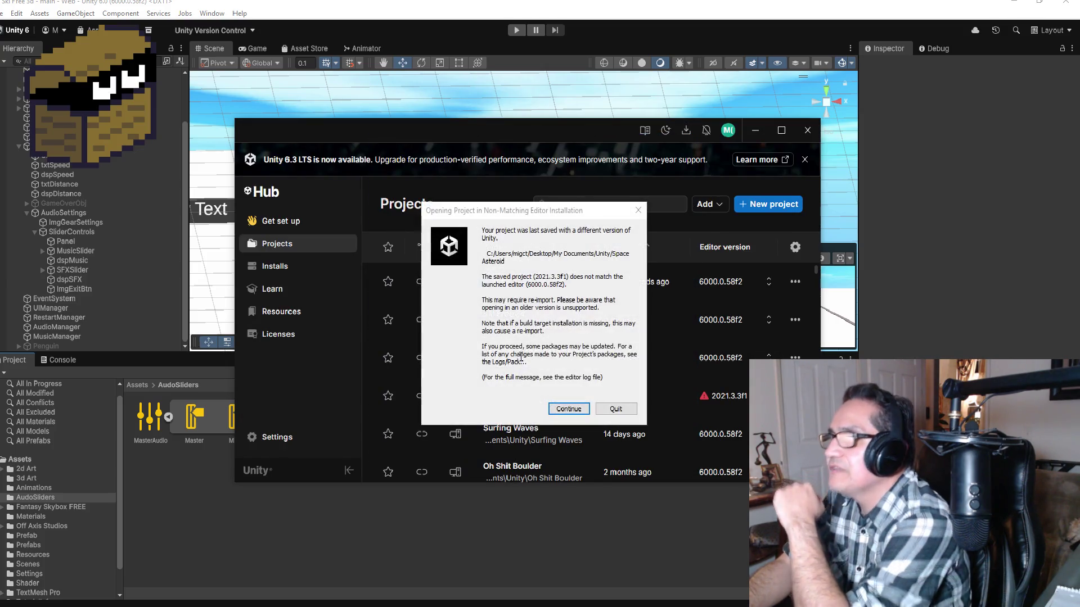
{"action": "left_click", "coordinate": [581, 406]}
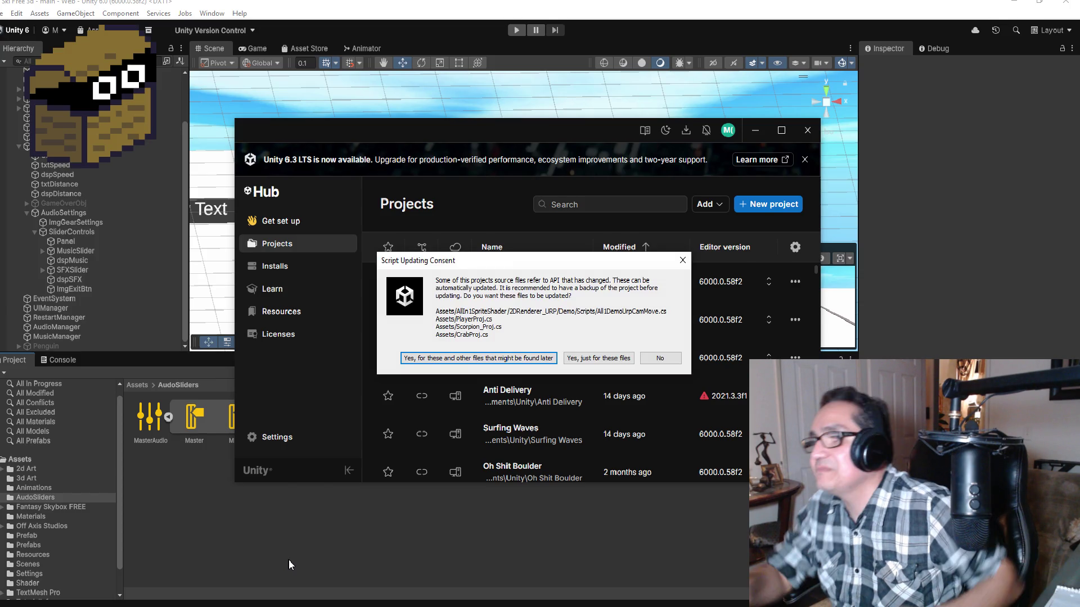
Allow automatic script updating with 'Yes, for these and other files'.
{"action": "left_click", "coordinate": [487, 360]}
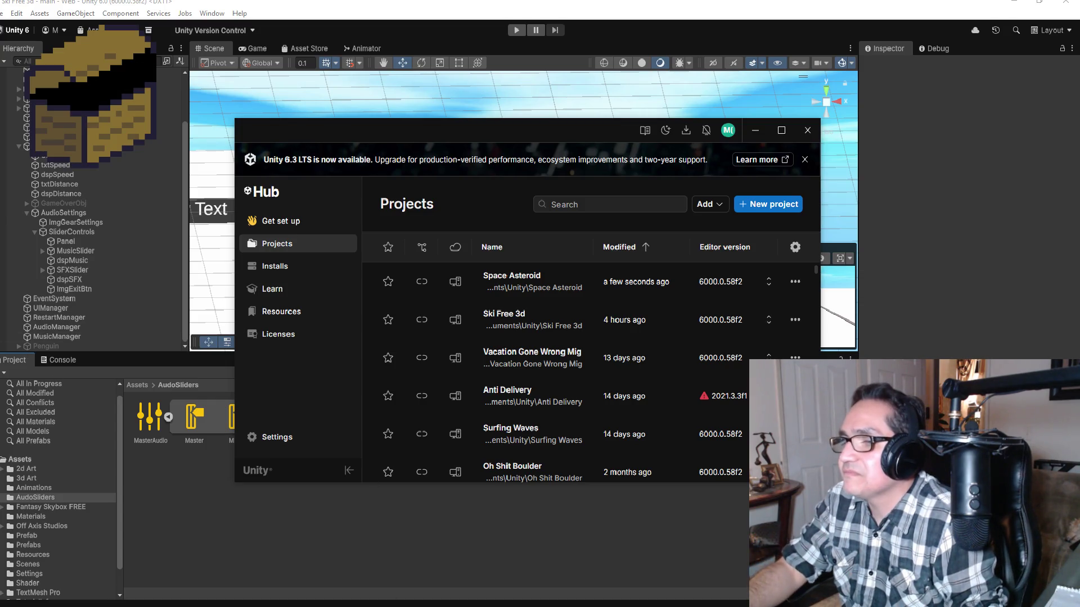
Bring the loading Space Asteroid editor forward and dismiss the deprecated packages prompt forever.
{"action": "mouse_move", "coordinate": [224, 606]}
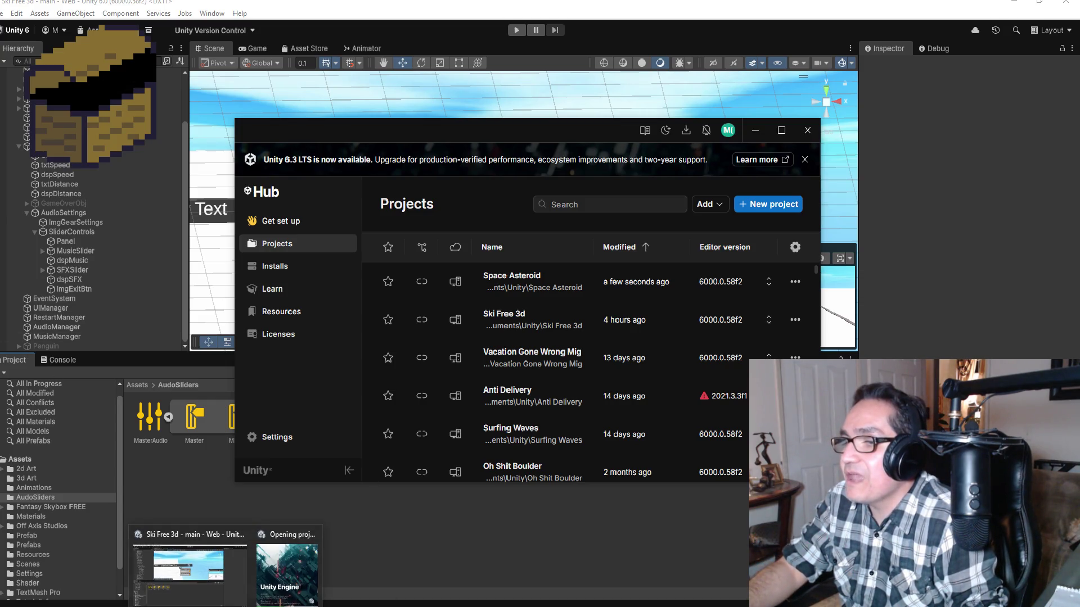
{"action": "left_click", "coordinate": [276, 589]}
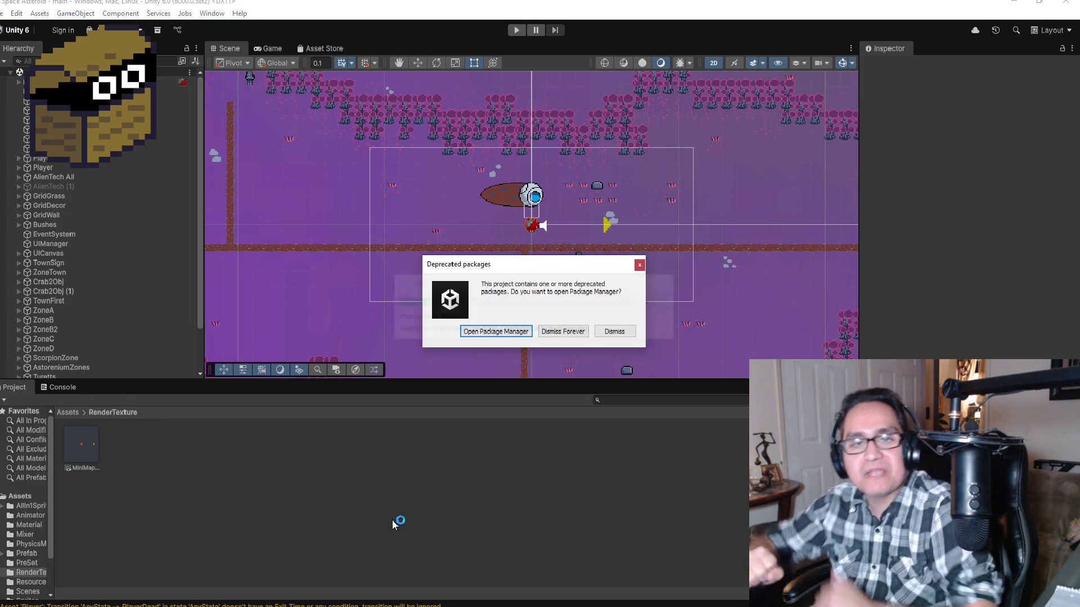
{"action": "left_click", "coordinate": [557, 334]}
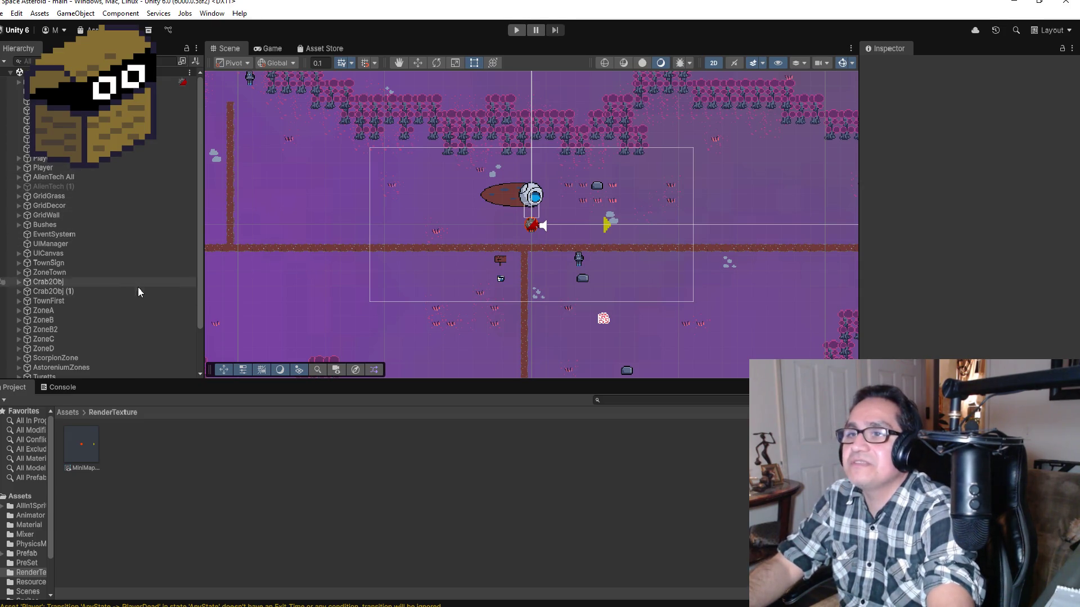
Expand UICanvas > Windows > Inventory in the hierarchy and browse its panels.
{"action": "scroll", "coordinate": [128, 304], "scroll_direction": "down", "scroll_amount": 3}
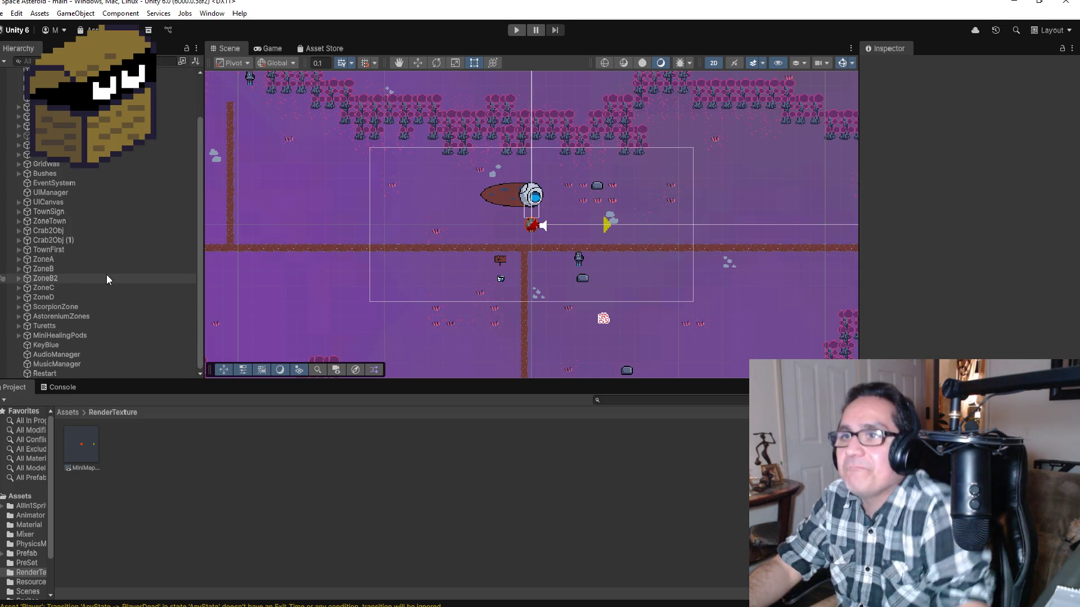
{"action": "left_click", "coordinate": [19, 203]}
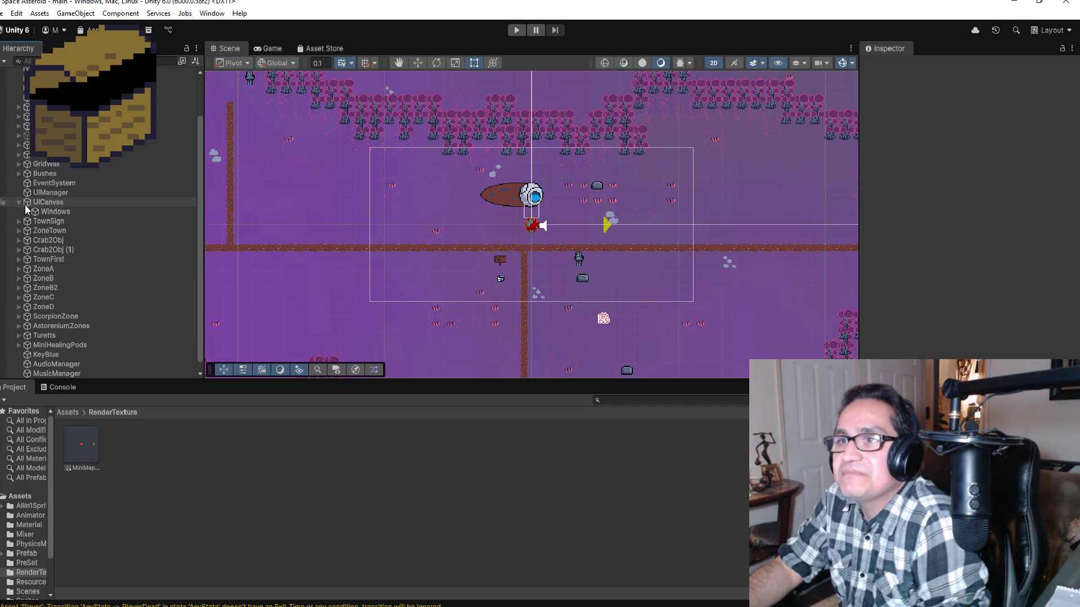
{"action": "left_click", "coordinate": [27, 211]}
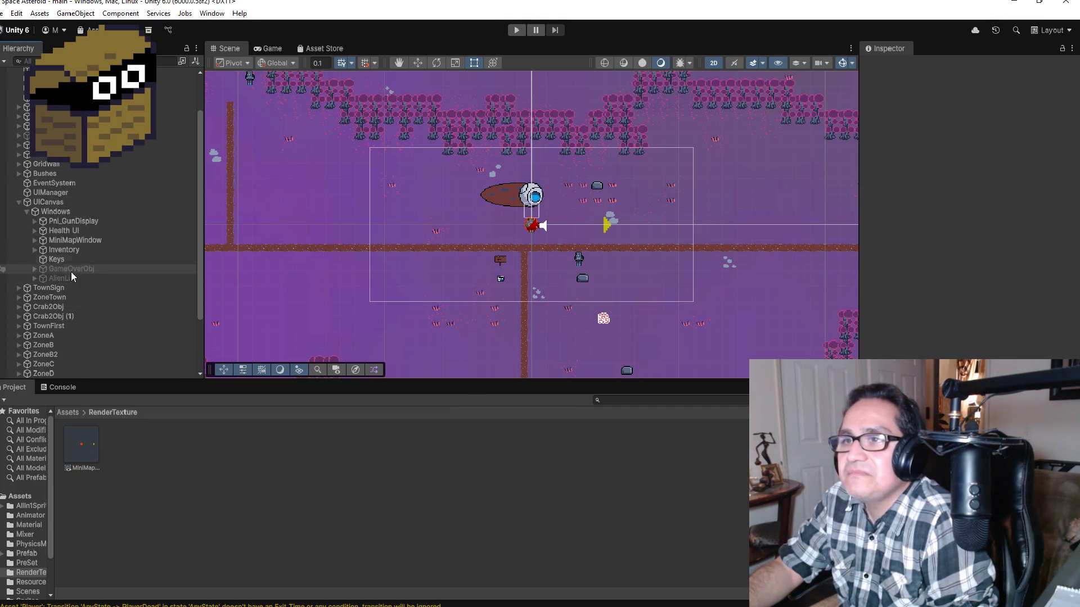
{"action": "left_click", "coordinate": [63, 251]}
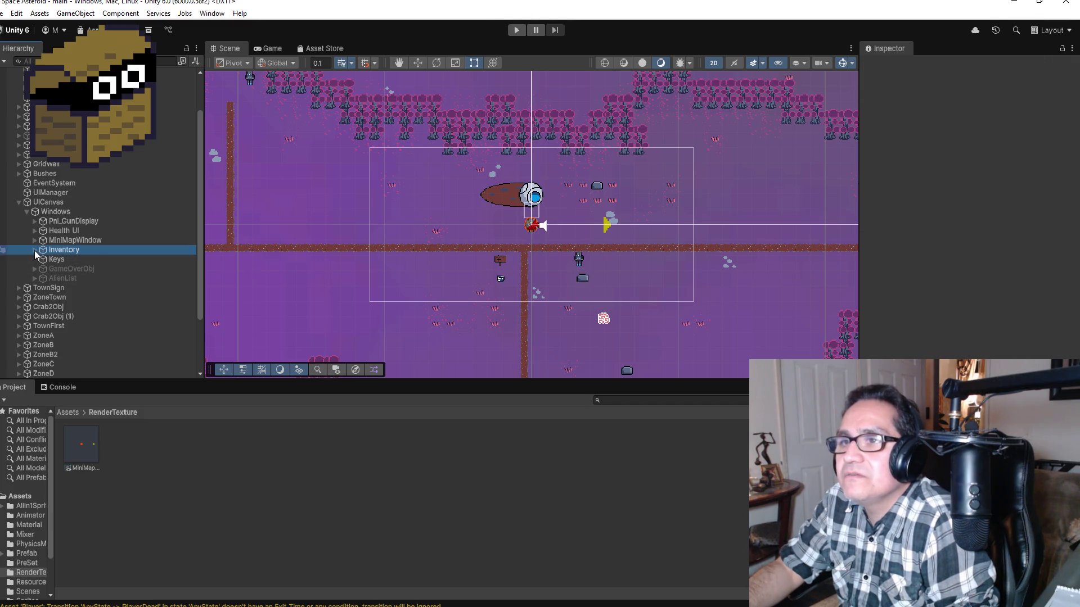
{"action": "left_click", "coordinate": [66, 269]}
{"action": "left_click", "coordinate": [59, 281]}
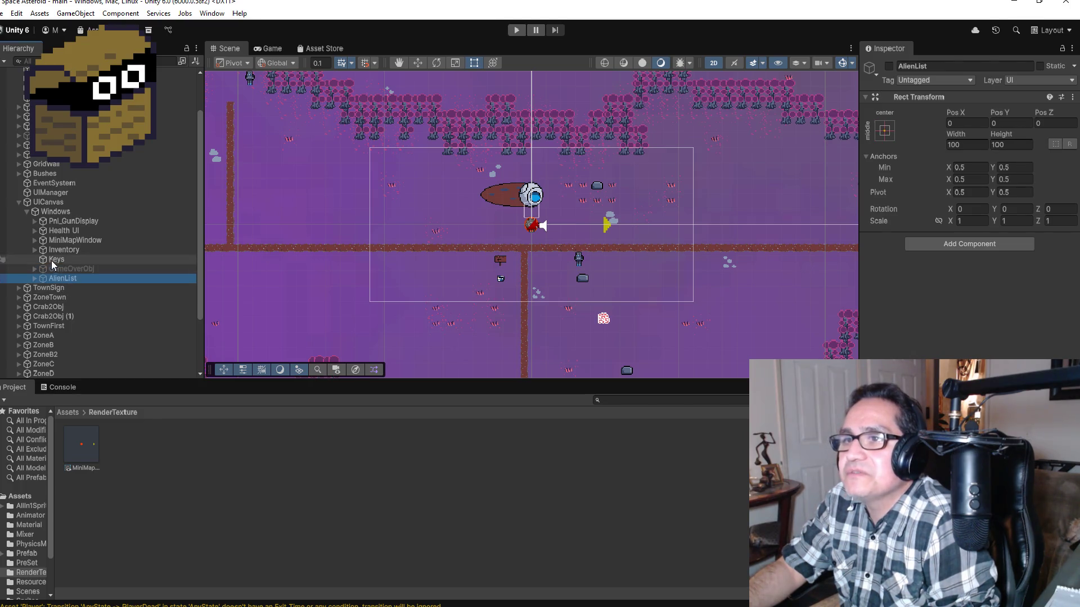
{"action": "left_click", "coordinate": [30, 240]}
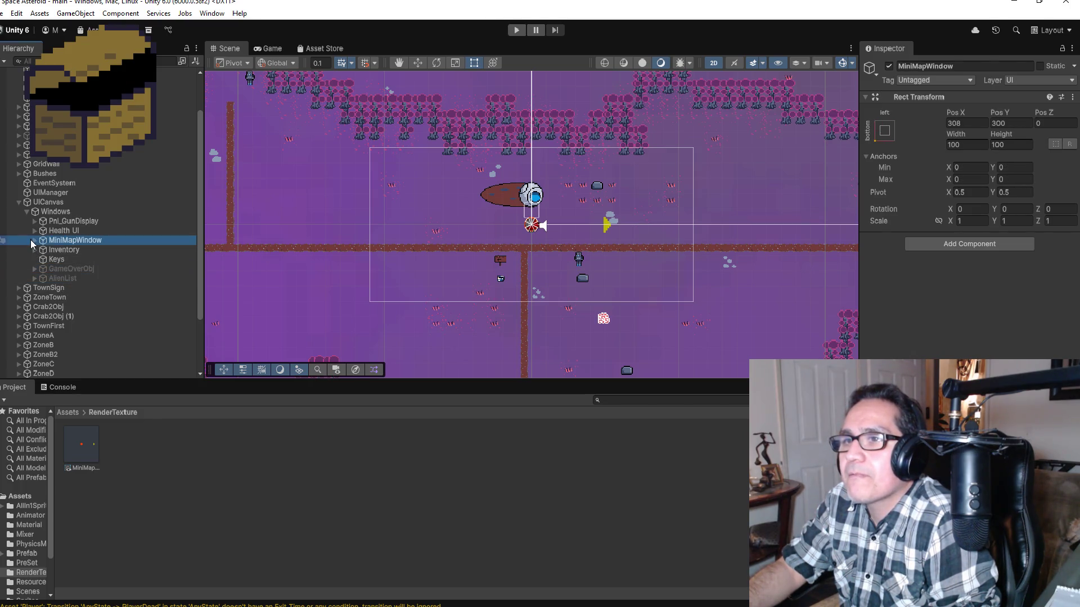
{"action": "left_click", "coordinate": [35, 251]}
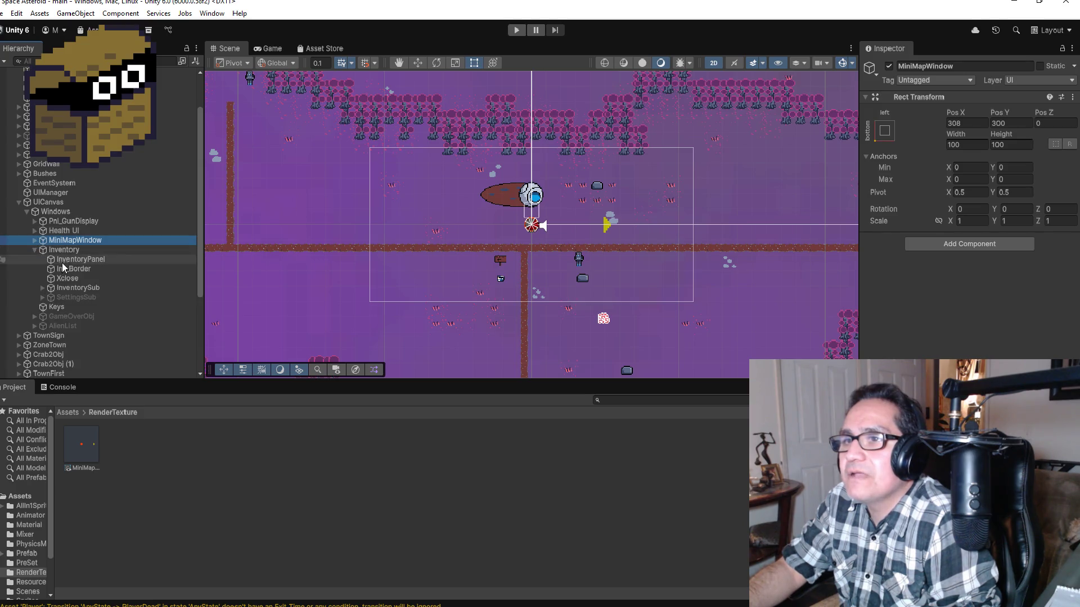
{"action": "left_click", "coordinate": [74, 287]}
Enable the SettingsSub panel and frame it in the Scene view.
{"action": "left_click", "coordinate": [85, 297]}
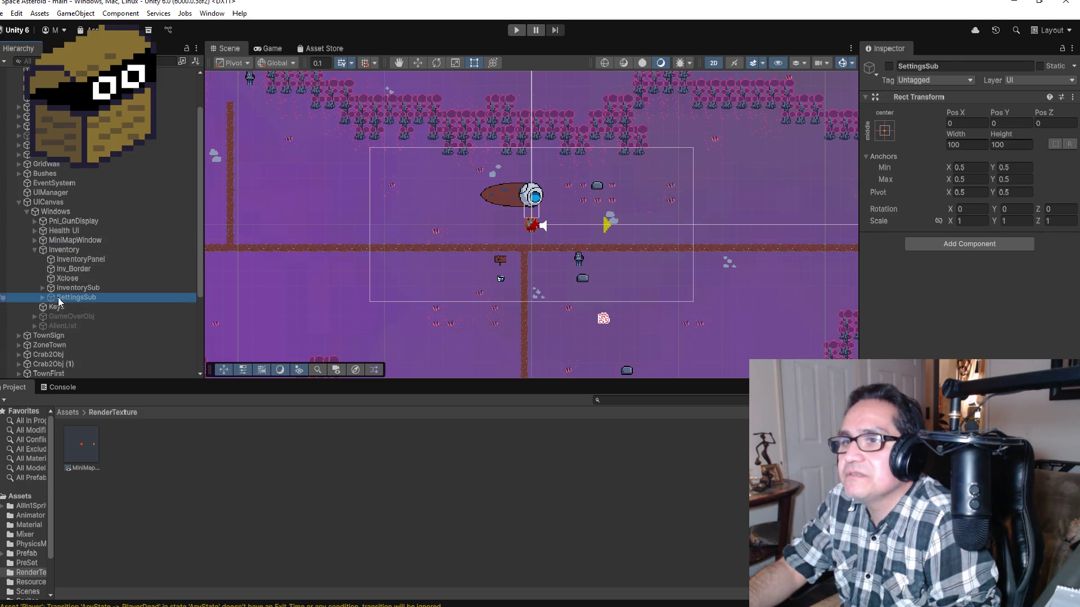
{"action": "left_click", "coordinate": [890, 67]}
{"action": "double_click", "coordinate": [84, 299]}
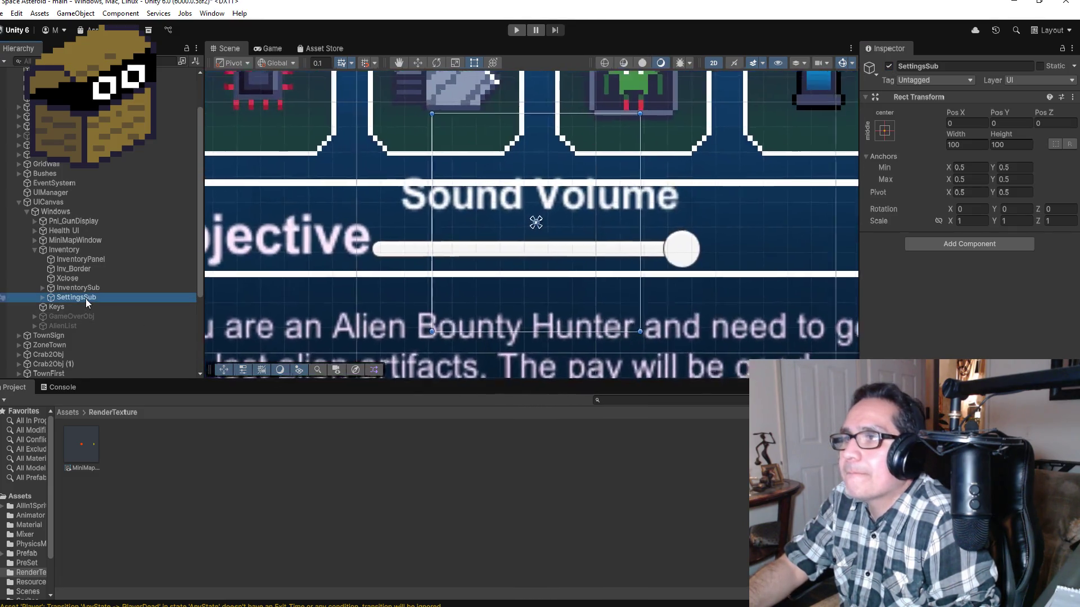
{"action": "scroll", "coordinate": [334, 240], "scroll_direction": "down", "scroll_amount": 3}
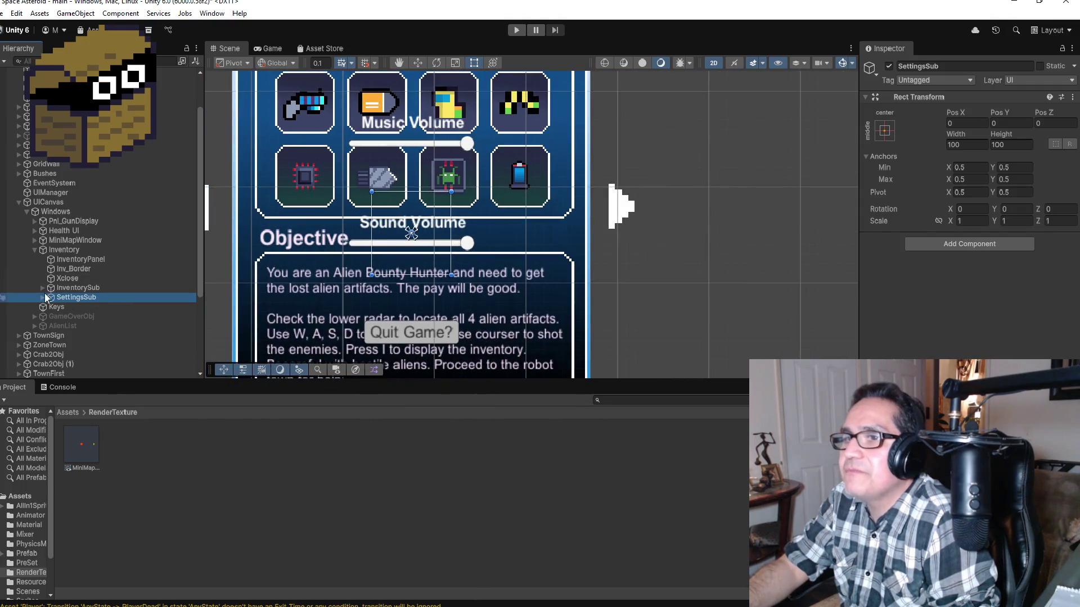
Inspect SliderMusic's On Value Changed function, then return to the Ski Free 3d project.
{"action": "left_click", "coordinate": [42, 297]}
{"action": "left_click", "coordinate": [82, 316]}
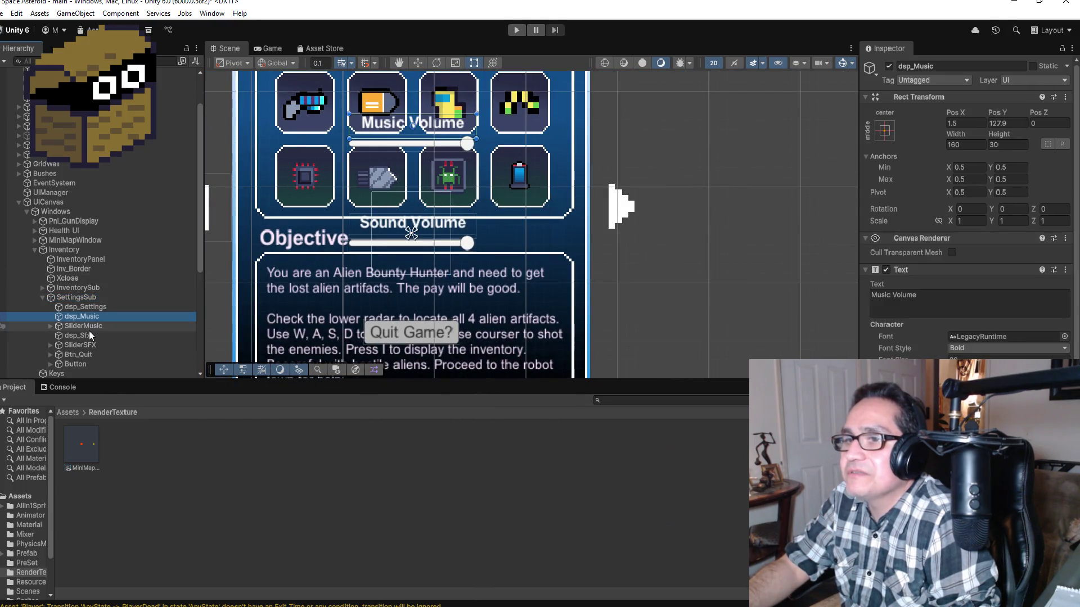
{"action": "left_click", "coordinate": [89, 328]}
{"action": "scroll", "coordinate": [966, 259], "scroll_direction": "down", "scroll_amount": 5}
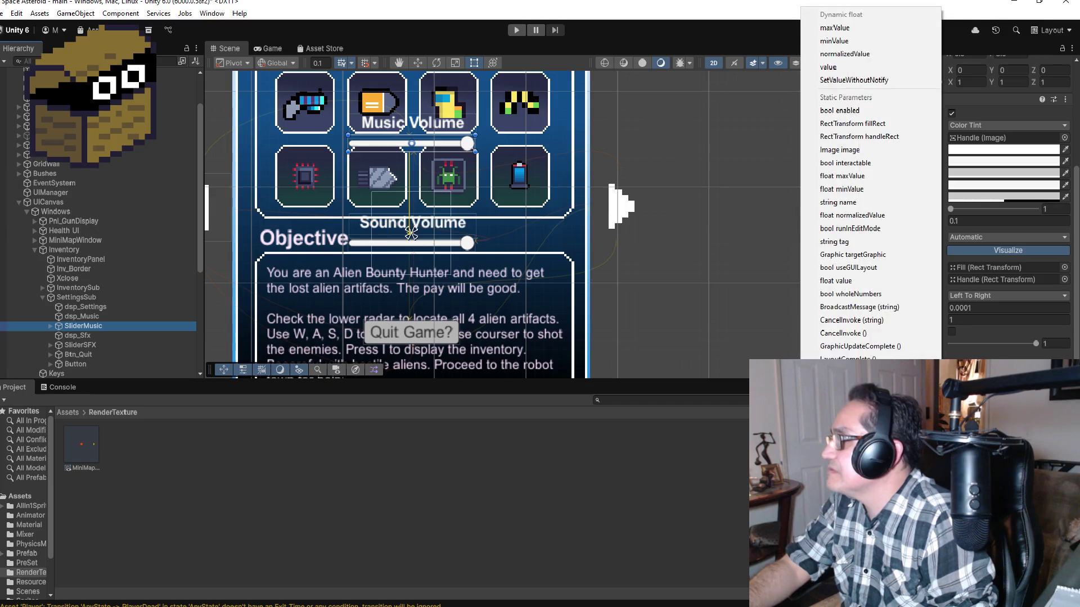
{"action": "mouse_move", "coordinate": [984, 394]}
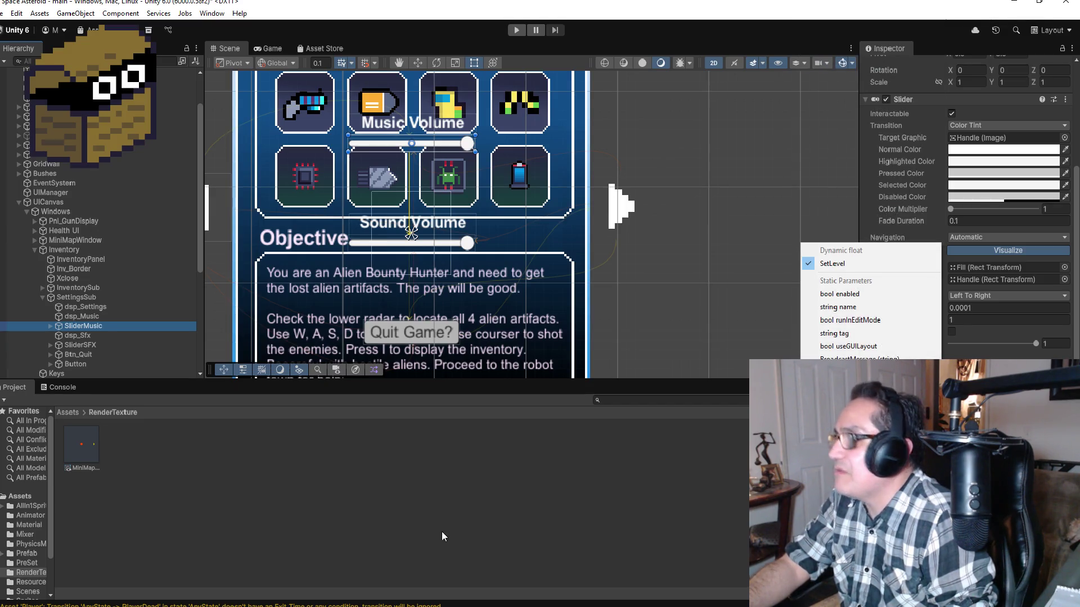
{"action": "left_click", "coordinate": [442, 535]}
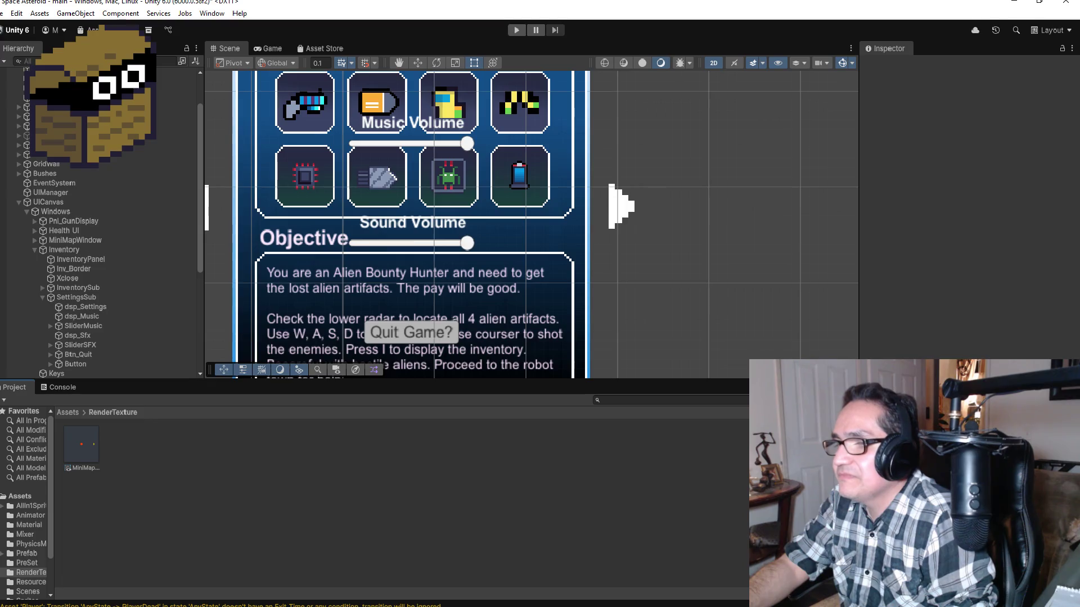
{"action": "mouse_move", "coordinate": [225, 606]}
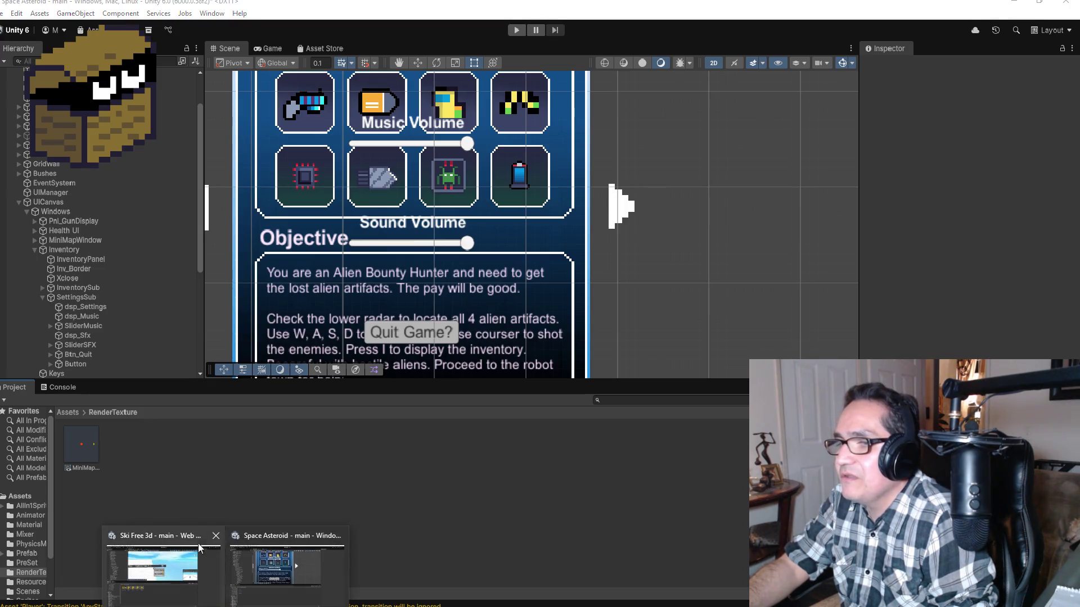
{"action": "left_click", "coordinate": [169, 568]}
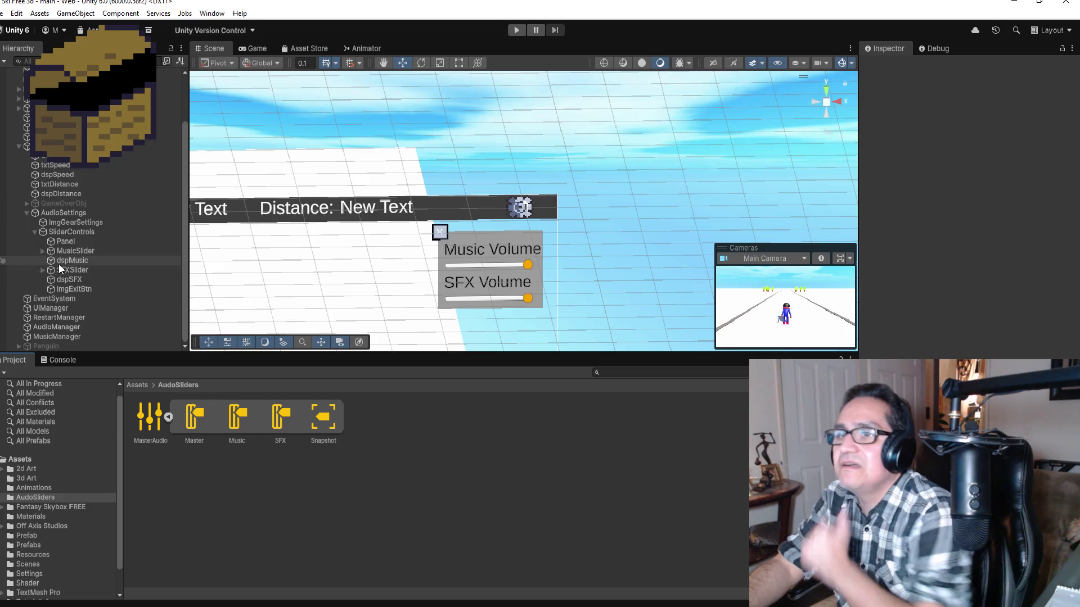
Assign a function to MusicSlider's On Value Changed event.
{"action": "left_click", "coordinate": [76, 251]}
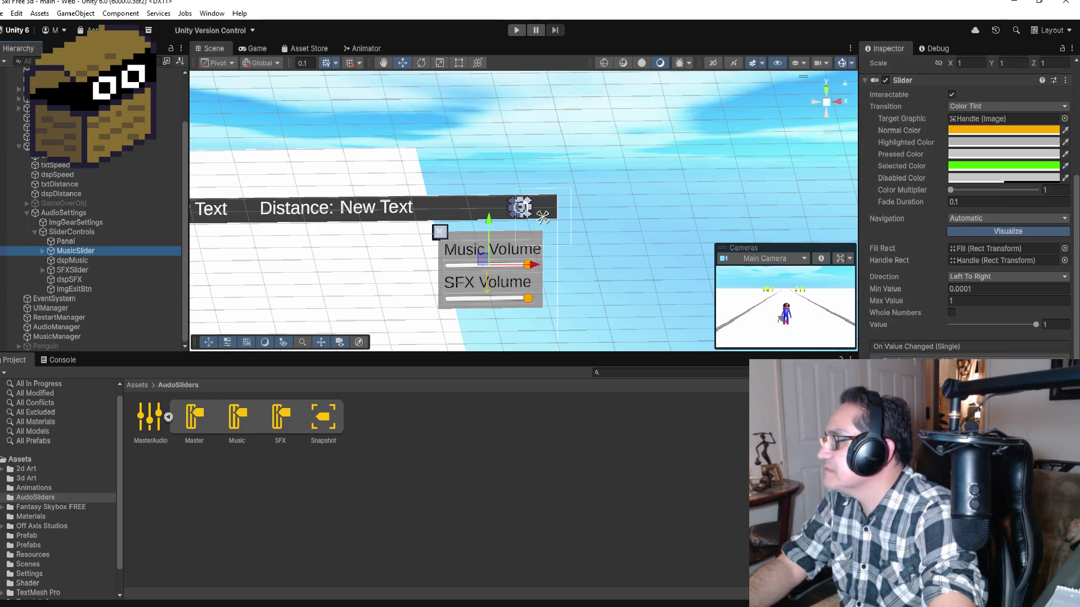
{"action": "left_click", "coordinate": [1007, 371]}
{"action": "left_click", "coordinate": [821, 240]}
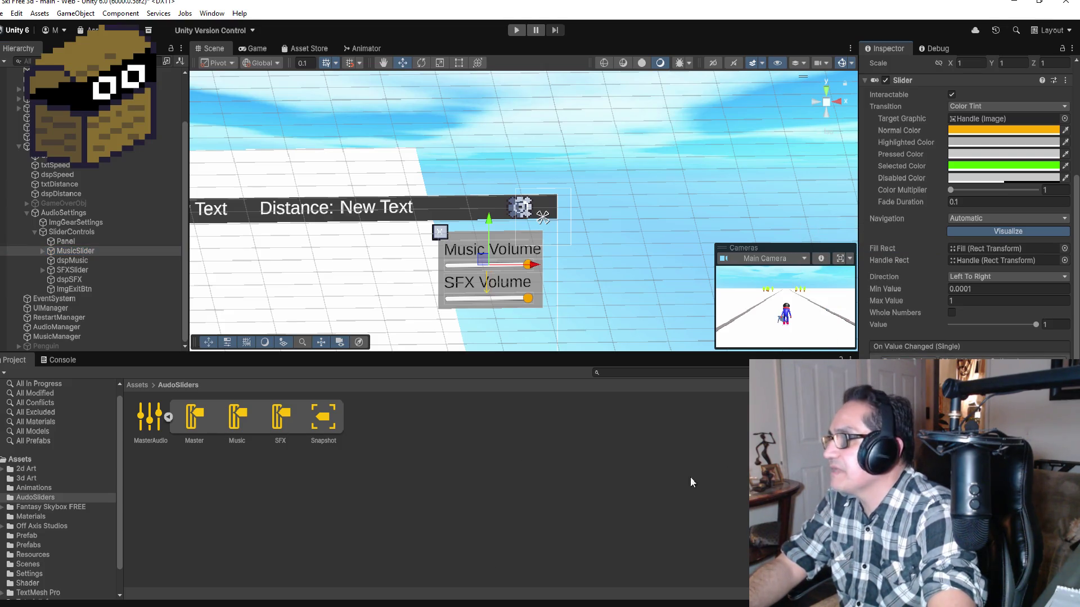
Compare SFXSlider's settings (range 0.0001 to 1, value 1) with MusicSlider's.
{"action": "left_click", "coordinate": [72, 270]}
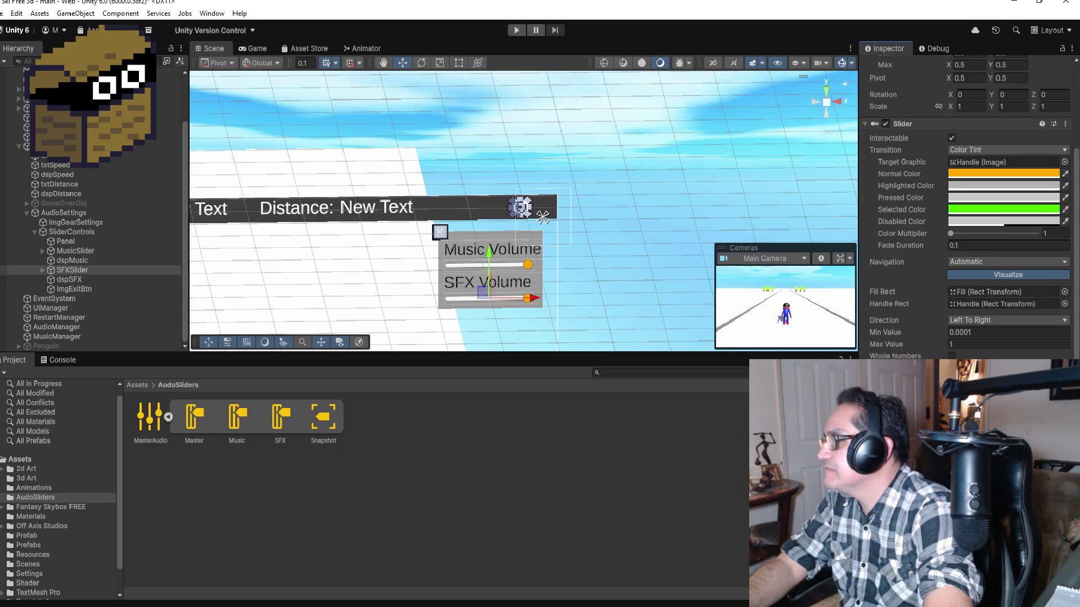
{"action": "scroll", "coordinate": [968, 214], "scroll_direction": "down", "scroll_amount": 2}
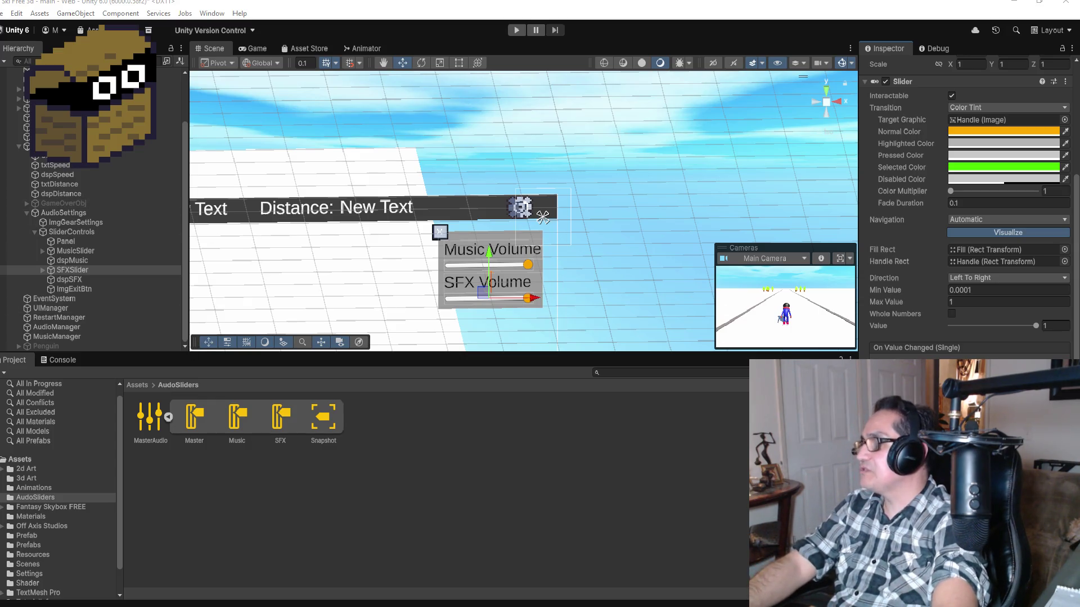
{"action": "scroll", "coordinate": [1030, 325], "scroll_direction": "up", "scroll_amount": 2}
{"action": "scroll", "coordinate": [1032, 329], "scroll_direction": "down", "scroll_amount": 2}
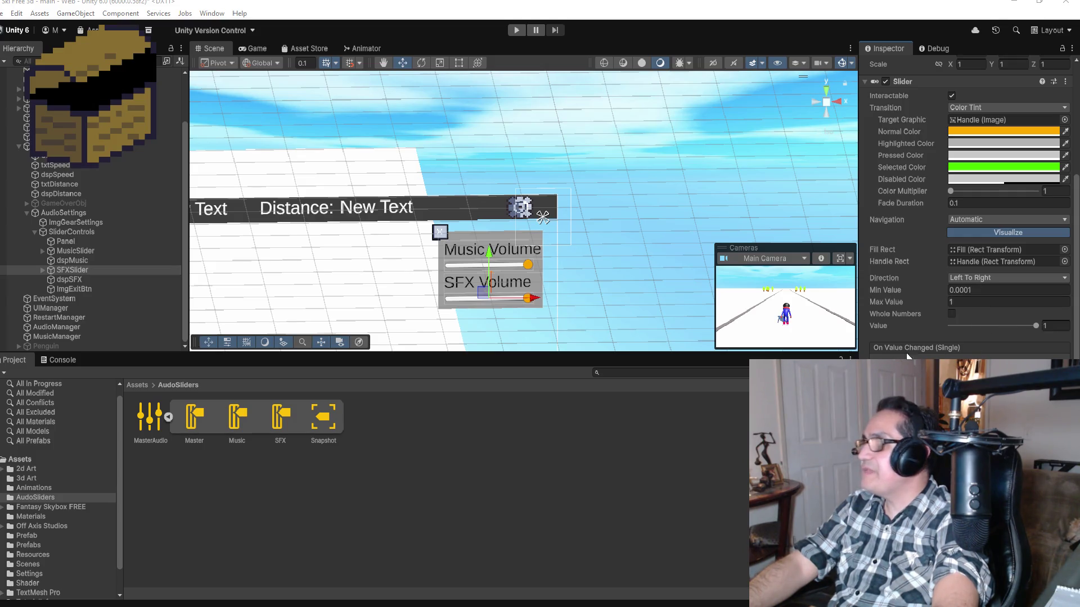
{"action": "left_click", "coordinate": [84, 252]}
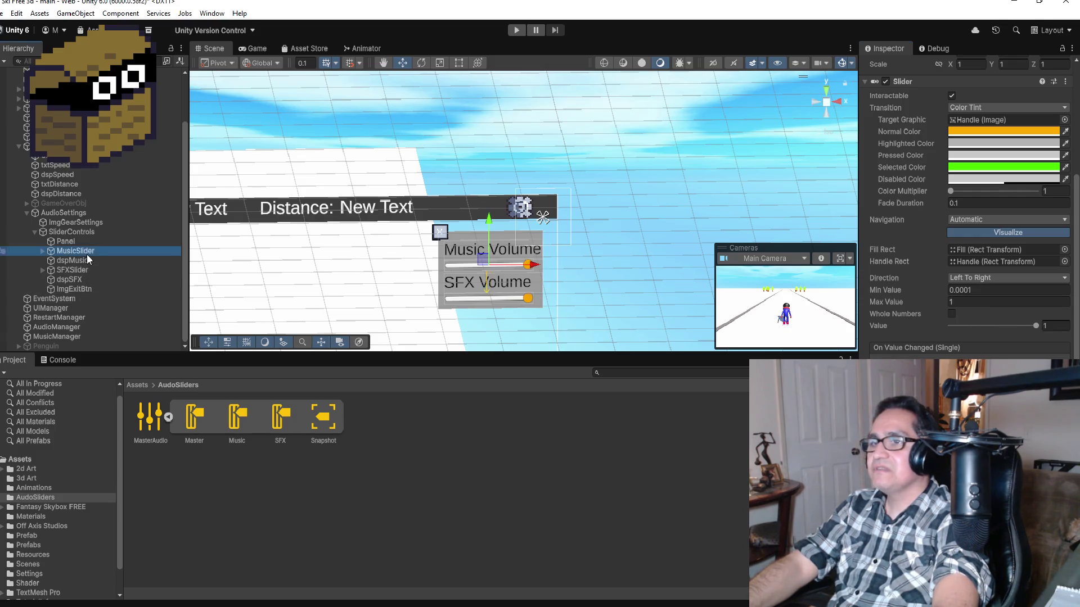
{"action": "left_click", "coordinate": [58, 271]}
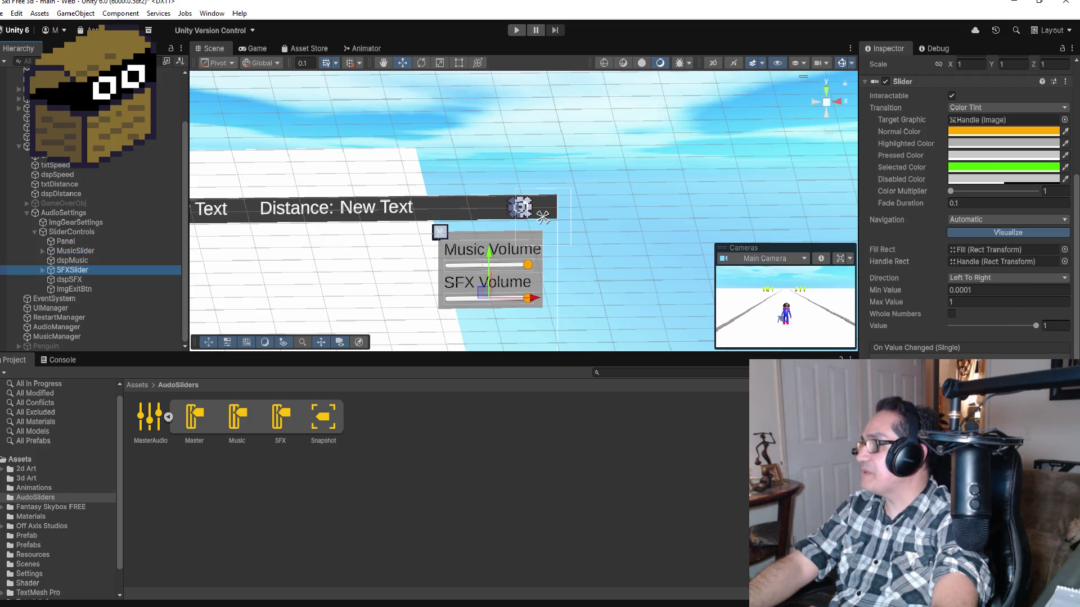
Make the SFX slider's On Value Changed event call SetLevel.
{"action": "left_click", "coordinate": [969, 366]}
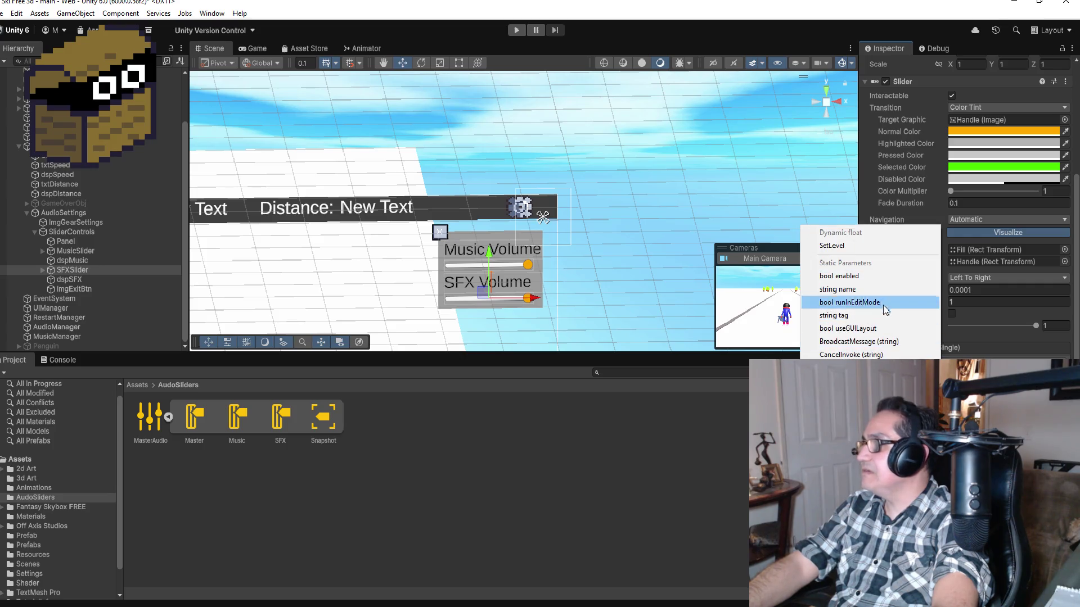
{"action": "left_click", "coordinate": [872, 245]}
{"action": "left_click", "coordinate": [624, 461]}
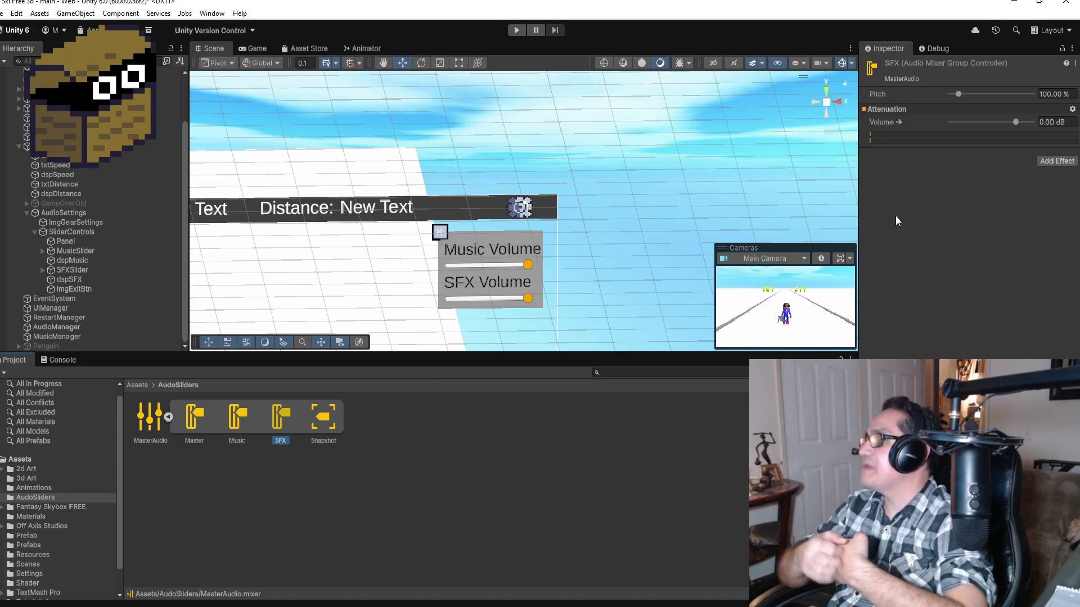
Check the SFX mixer group's Attenuation gear menu, then move over to Visual Studio.
{"action": "left_click", "coordinate": [1073, 109]}
{"action": "mouse_move", "coordinate": [1009, 156]}
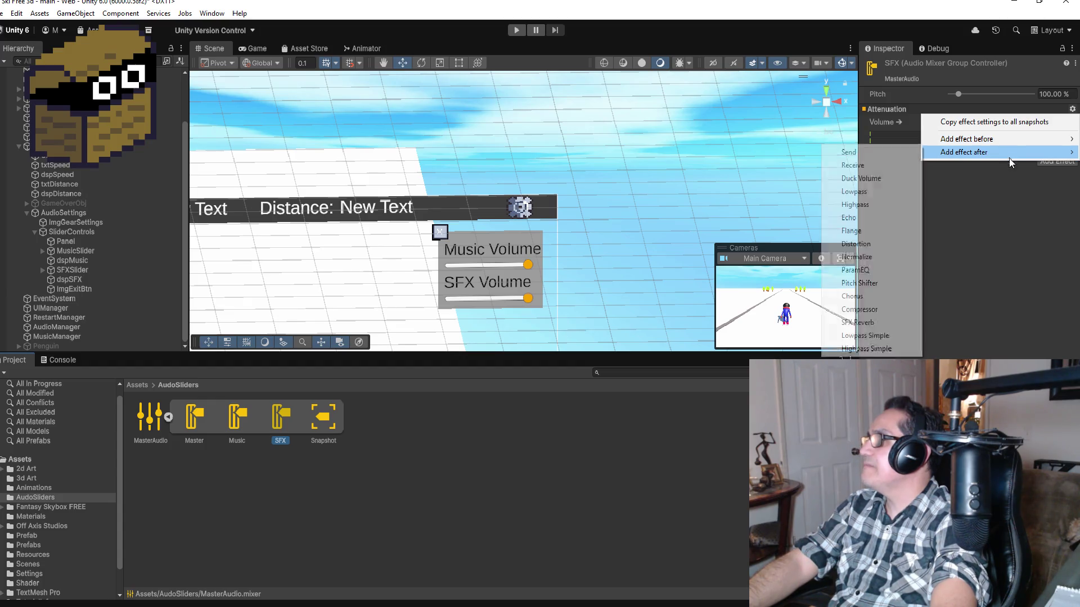
{"action": "left_click", "coordinate": [597, 477]}
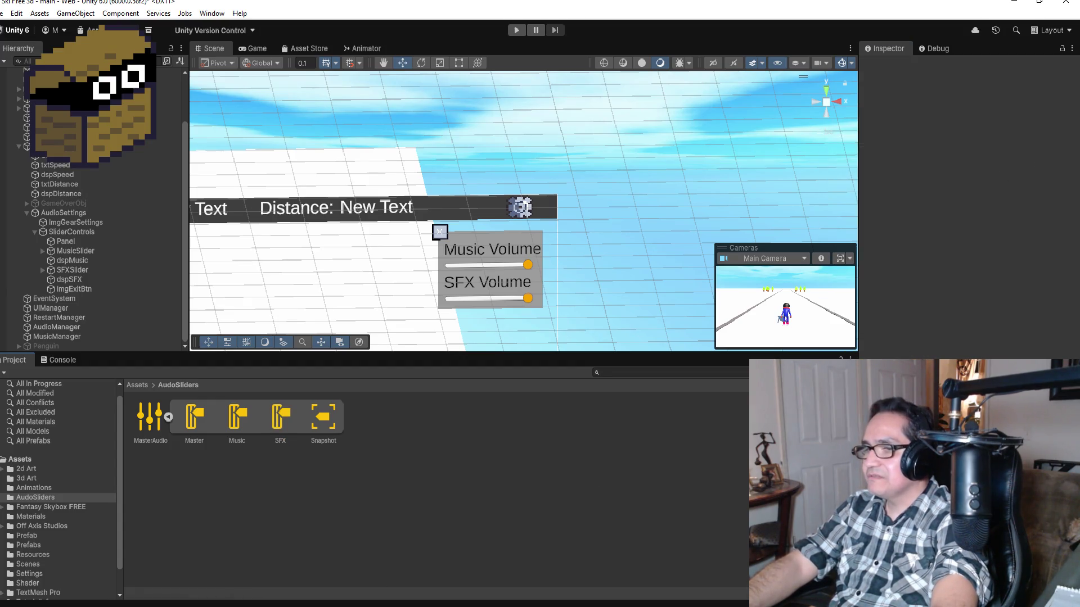
{"action": "mouse_move", "coordinate": [333, 572]}
{"action": "left_click", "coordinate": [227, 568]}
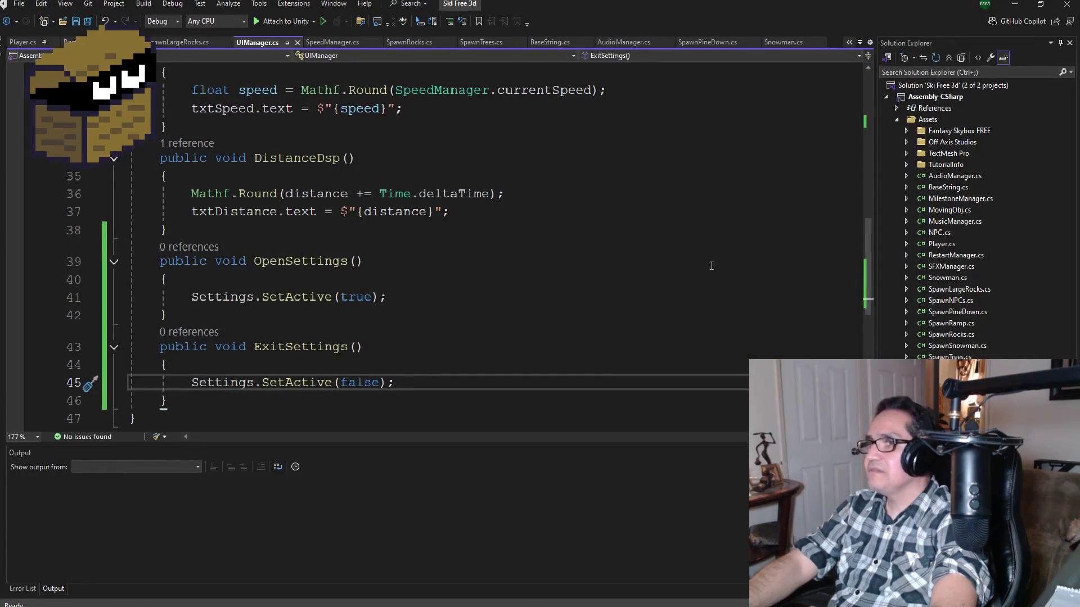
Open MusicManager.cs from Solution Explorer after browsing SpawnRocks.cs and Snowman.cs.
{"action": "scroll", "coordinate": [484, 368], "scroll_direction": "up", "scroll_amount": 2}
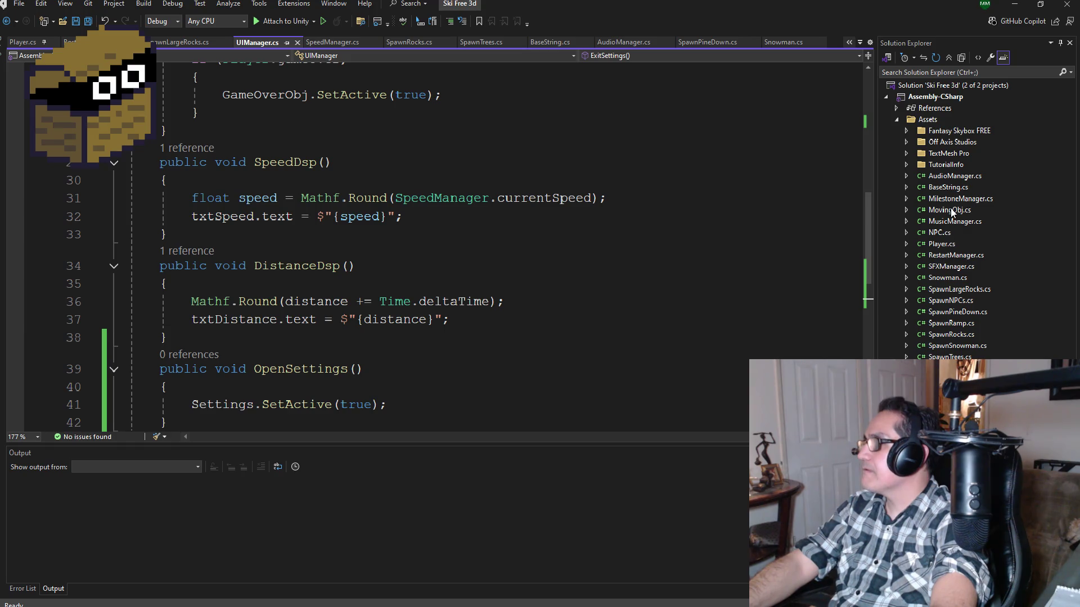
{"action": "left_click", "coordinate": [957, 335]}
{"action": "left_click", "coordinate": [951, 278]}
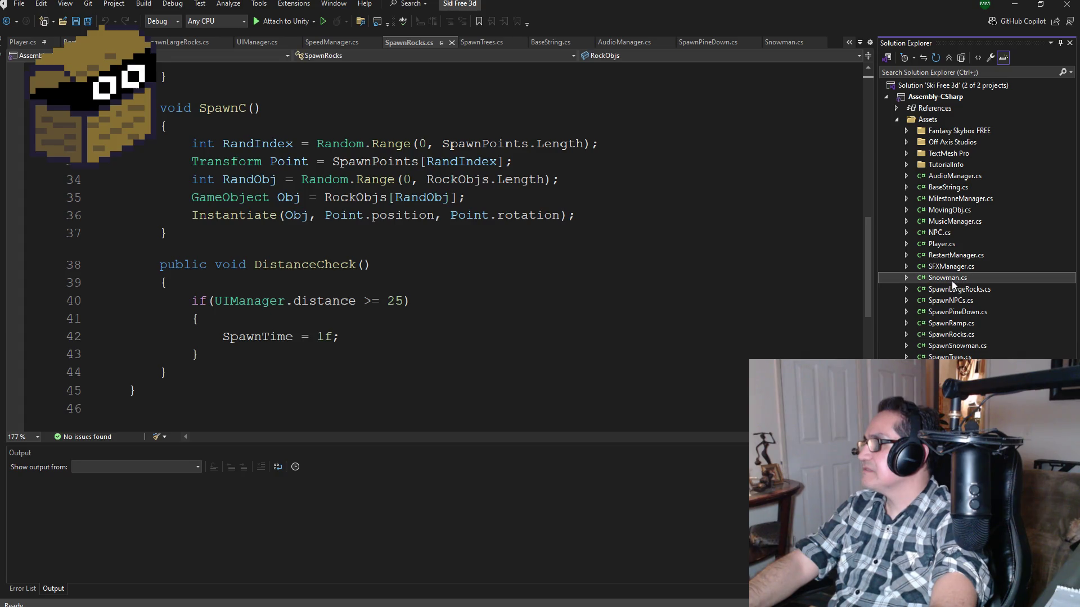
{"action": "left_click", "coordinate": [955, 221]}
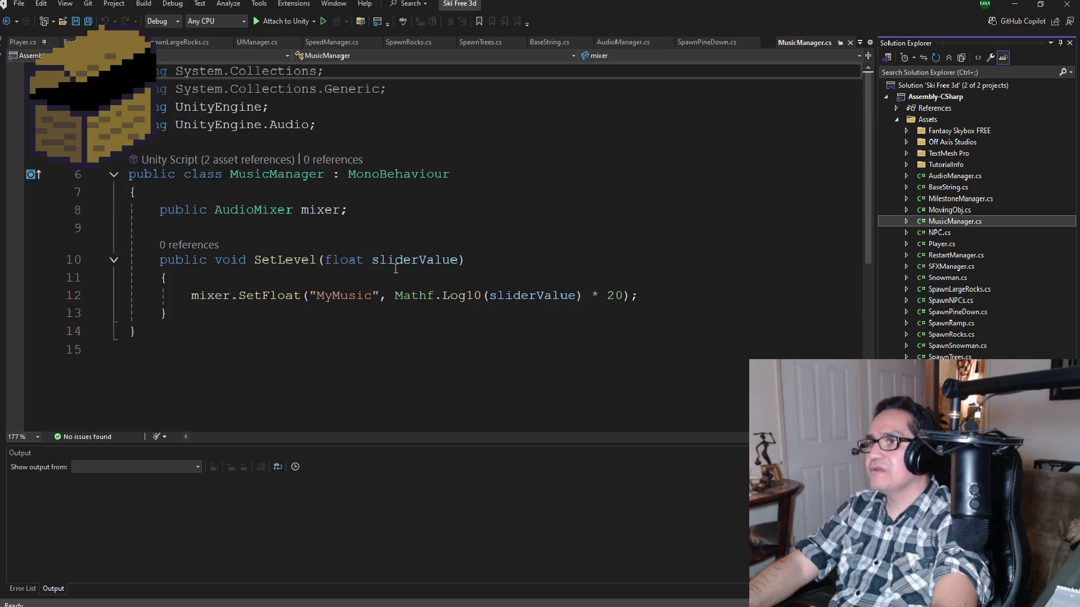
Select the "MyMusic" parameter string in SetLevel and minimize Visual Studio.
{"action": "left_click", "coordinate": [349, 294]}
{"action": "right_click", "coordinate": [349, 295]}
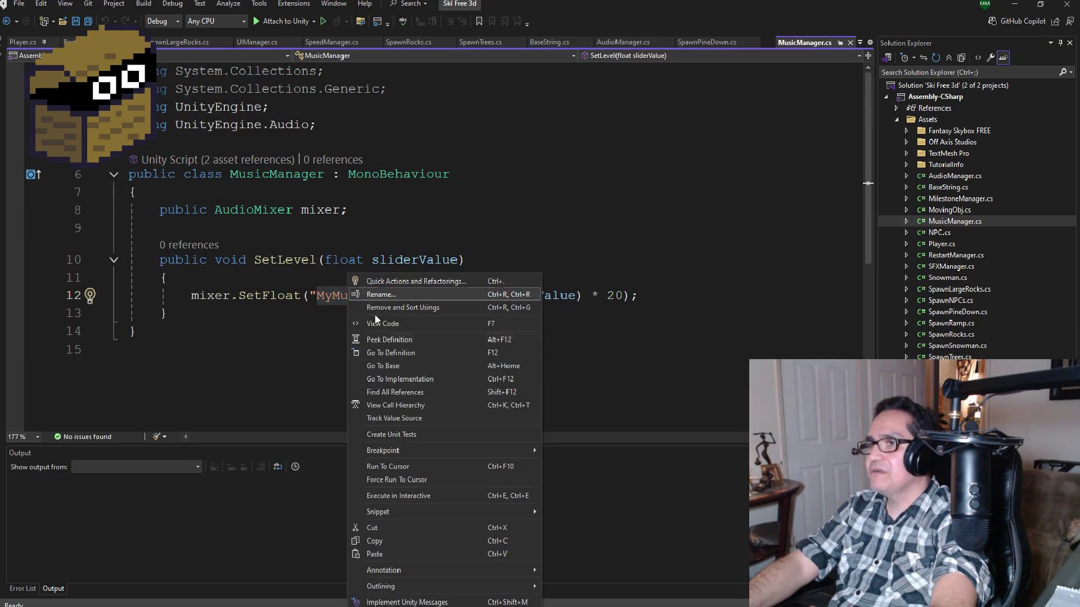
{"action": "left_click", "coordinate": [327, 284]}
{"action": "left_click", "coordinate": [325, 295]}
{"action": "double_click", "coordinate": [338, 295]}
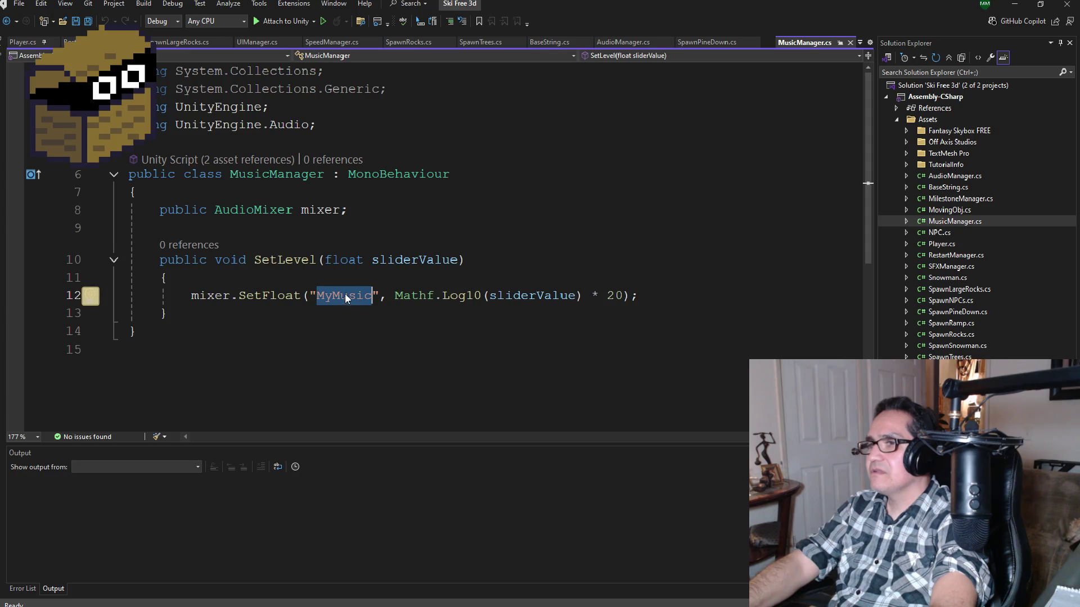
{"action": "left_click", "coordinate": [1014, 4]}
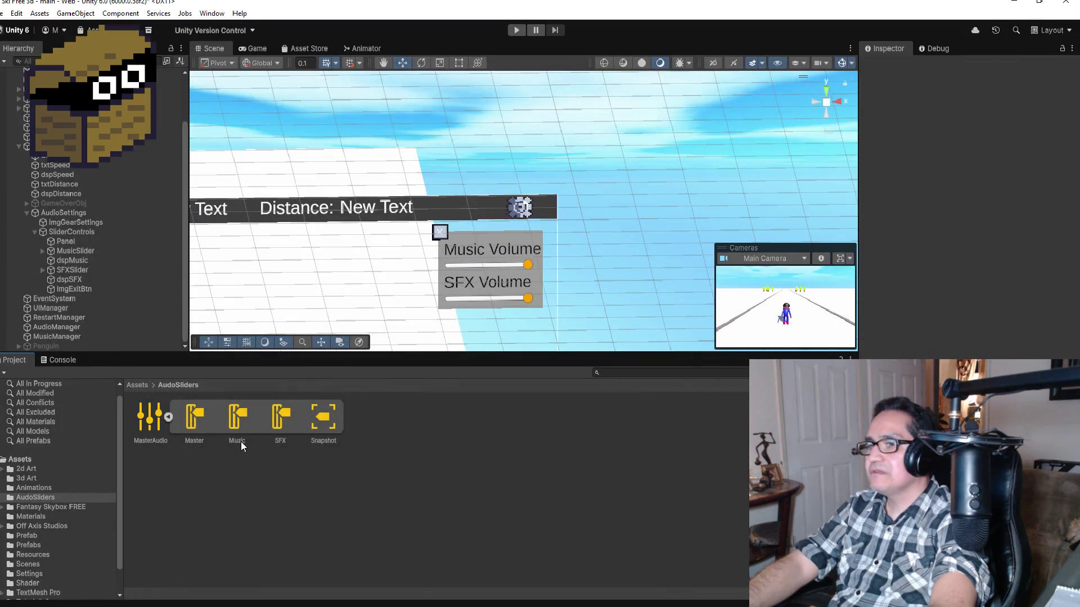
Set the Music mixer group's Volume to -0.10 dB.
{"action": "left_click", "coordinate": [243, 414]}
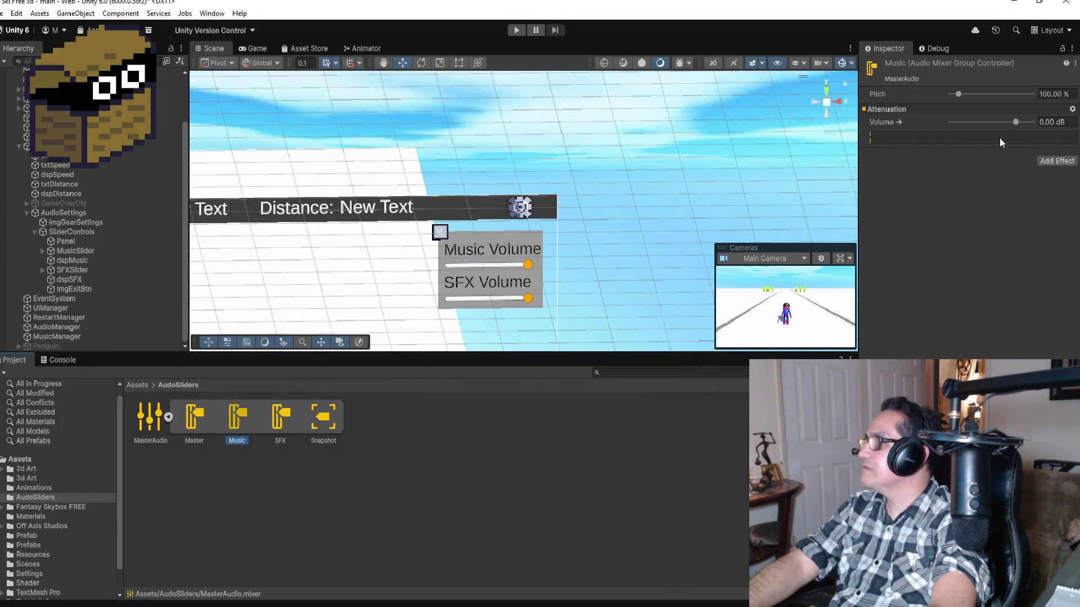
{"action": "left_click_drag", "start_coordinate": [1013, 120], "coordinate": [1016, 120]}
{"action": "left_click", "coordinate": [1072, 109]}
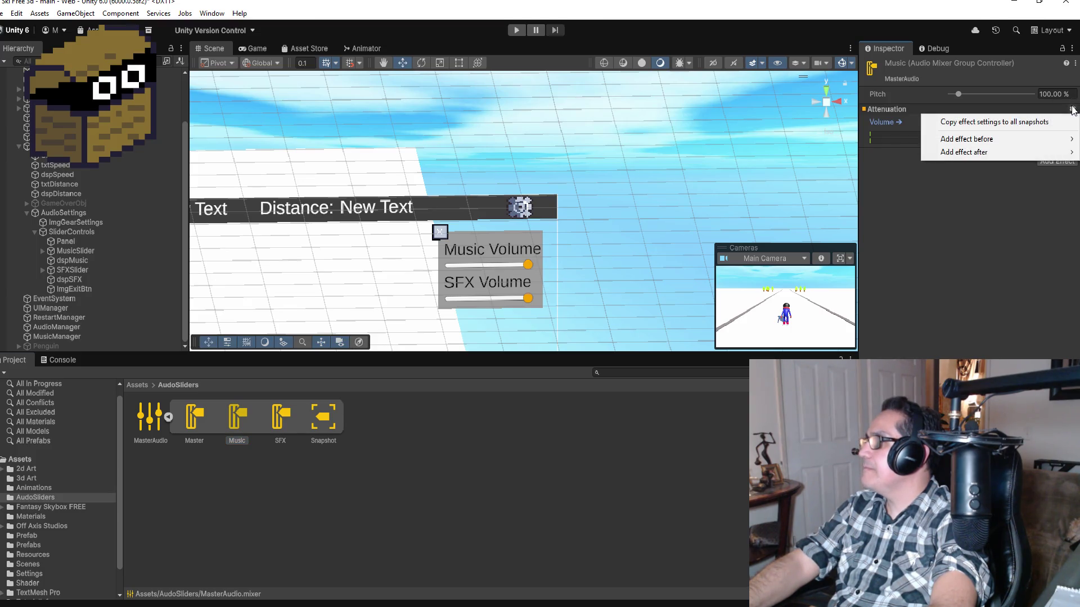
{"action": "left_click", "coordinate": [972, 230]}
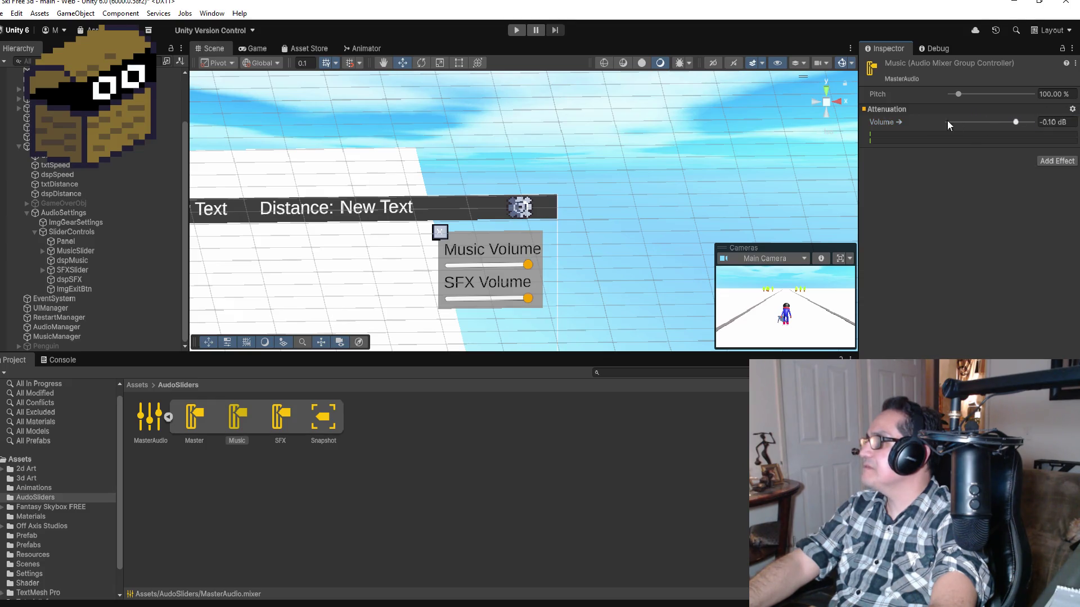
Unexpose and then re-expose 'Volume (of Music)' to script.
{"action": "right_click", "coordinate": [895, 122]}
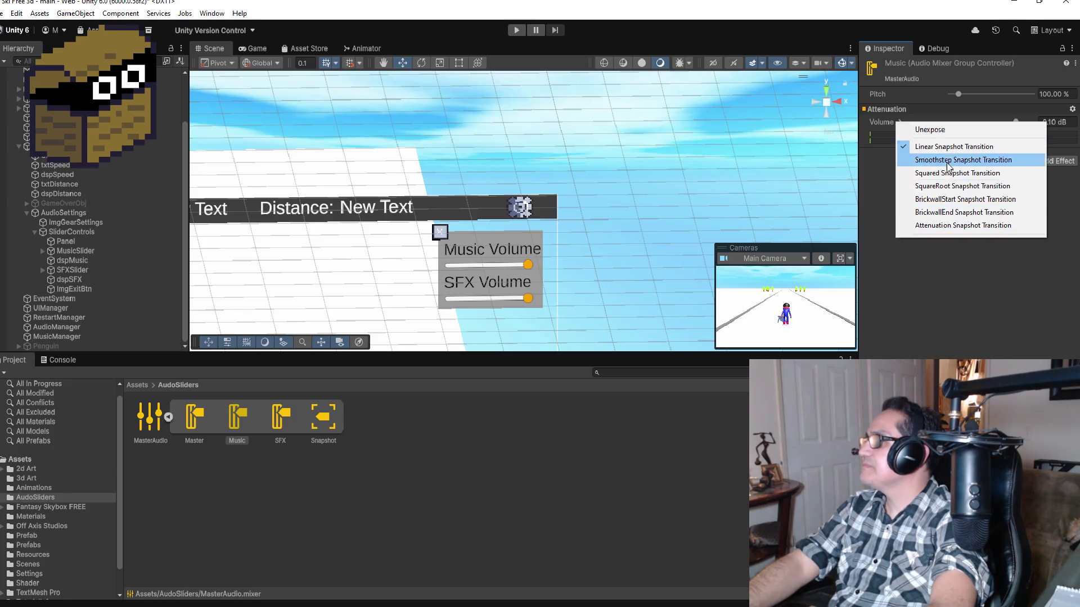
{"action": "left_click", "coordinate": [943, 131]}
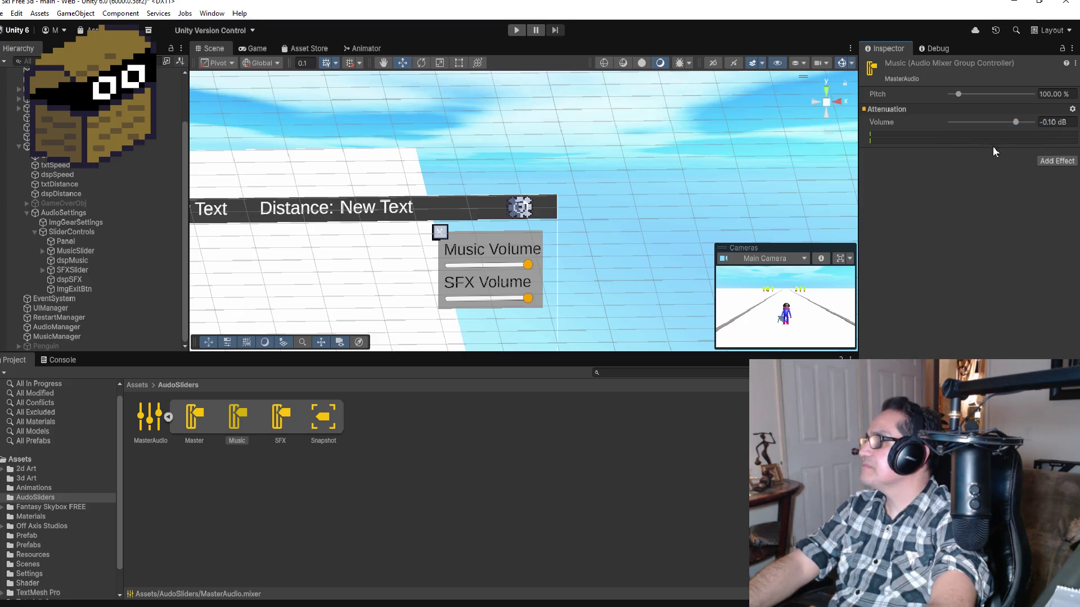
{"action": "right_click", "coordinate": [898, 121]}
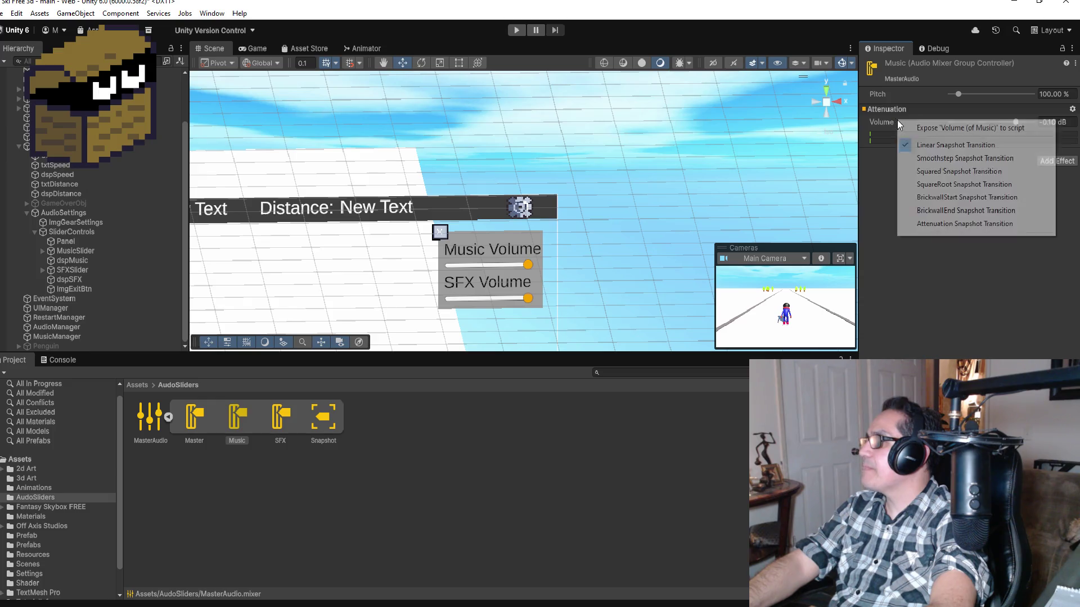
{"action": "left_click", "coordinate": [938, 129]}
{"action": "right_click", "coordinate": [934, 120]}
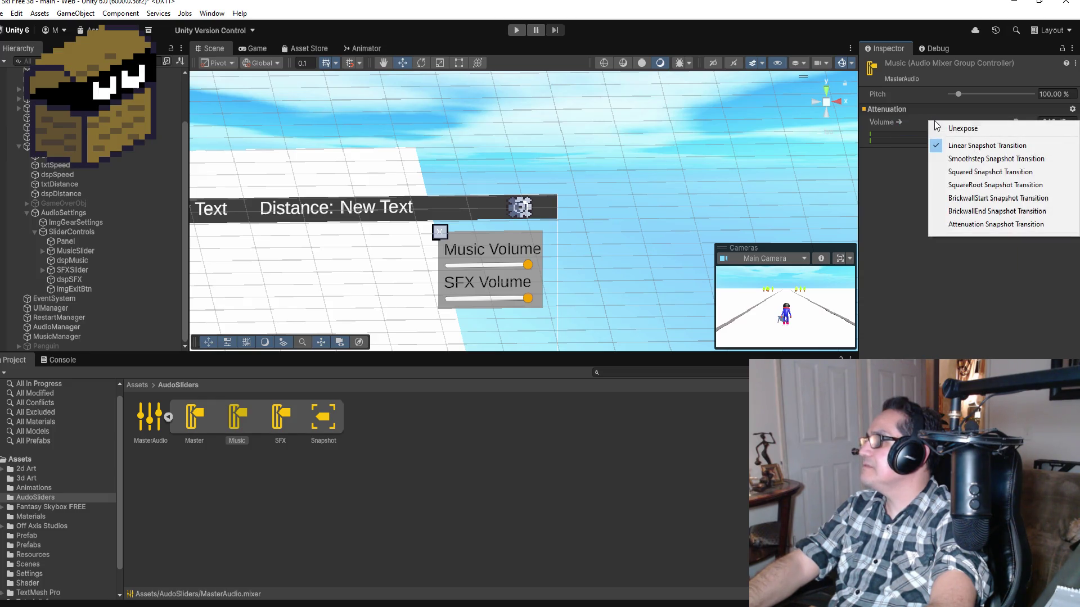
{"action": "left_click", "coordinate": [904, 208]}
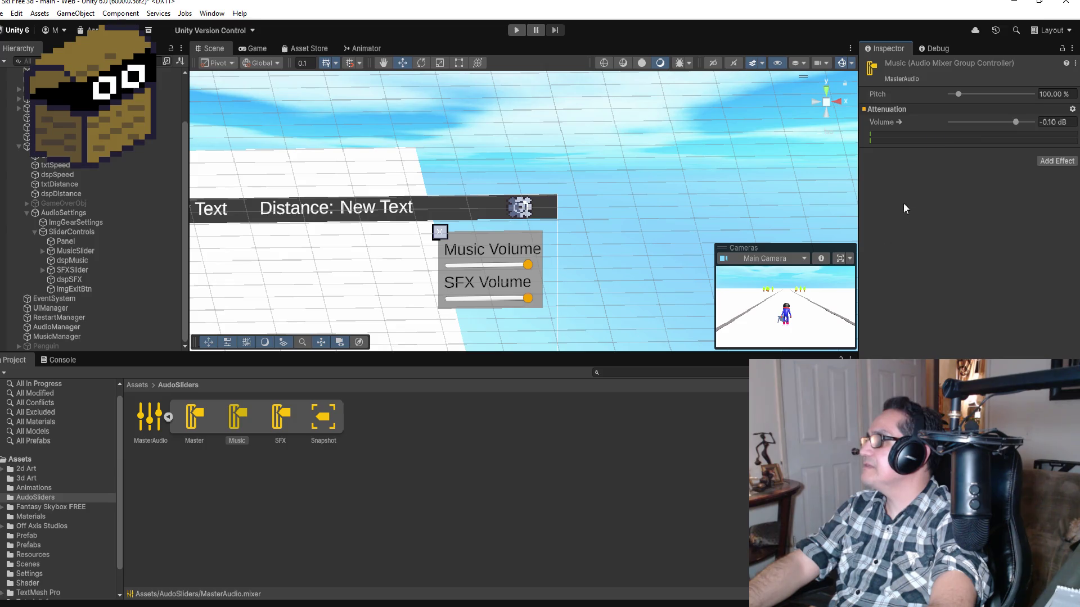
{"action": "right_click", "coordinate": [893, 120]}
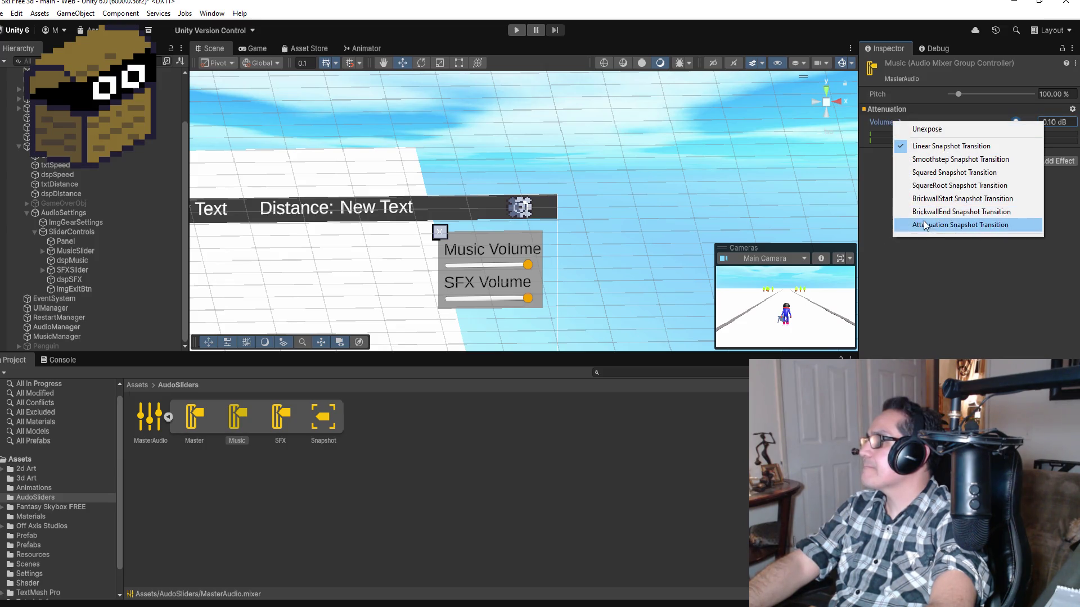
{"action": "left_click", "coordinate": [932, 281]}
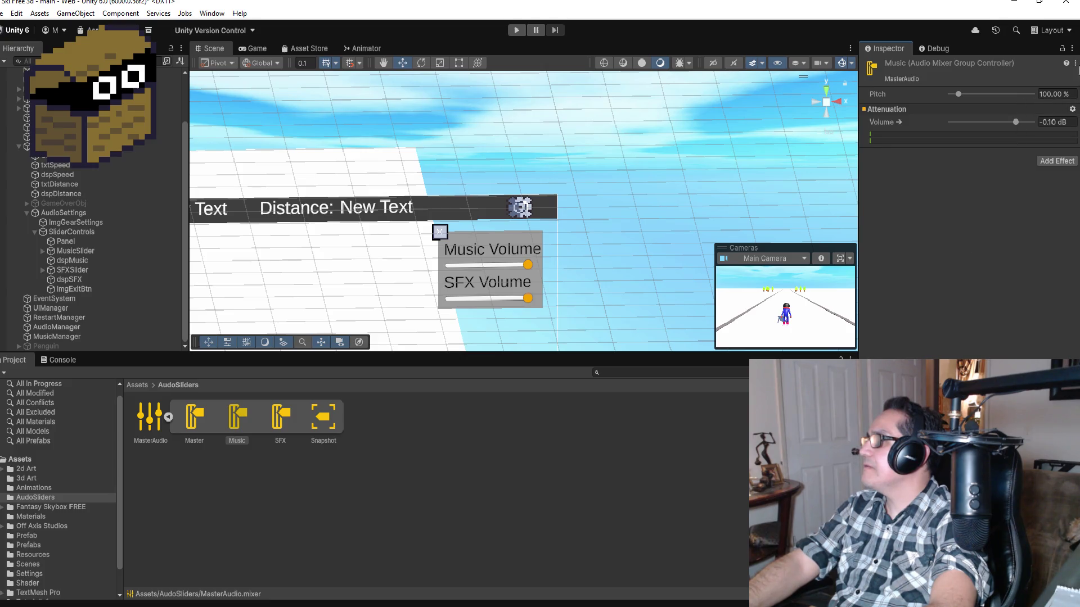
{"action": "left_click", "coordinate": [1075, 64]}
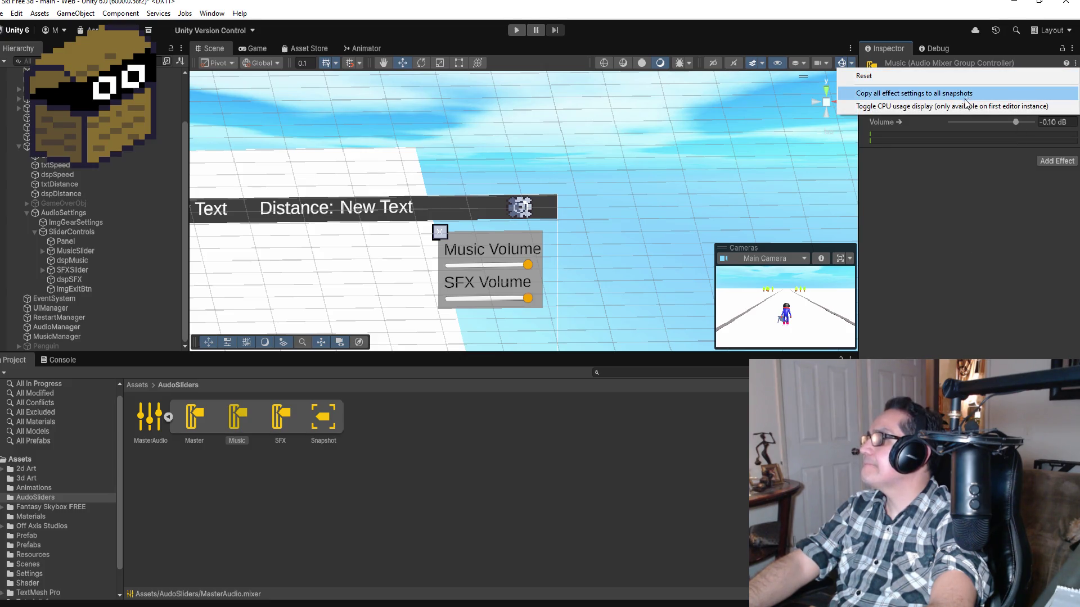
Browse the Attenuation gear menu and Volume options without adding any effect.
{"action": "left_click", "coordinate": [976, 214]}
{"action": "left_click", "coordinate": [1072, 111]}
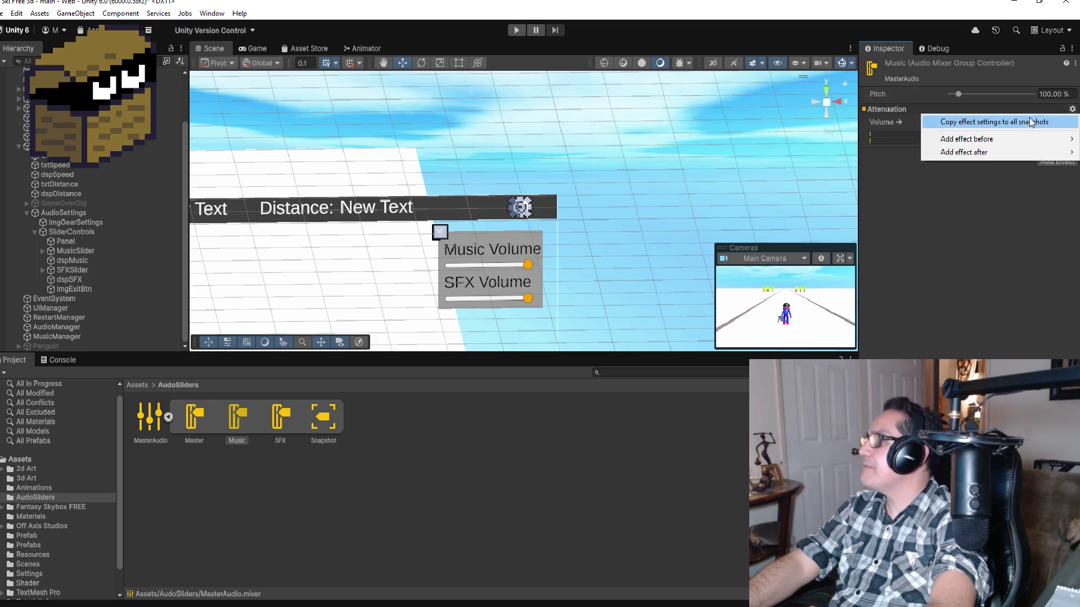
{"action": "mouse_move", "coordinate": [1011, 141]}
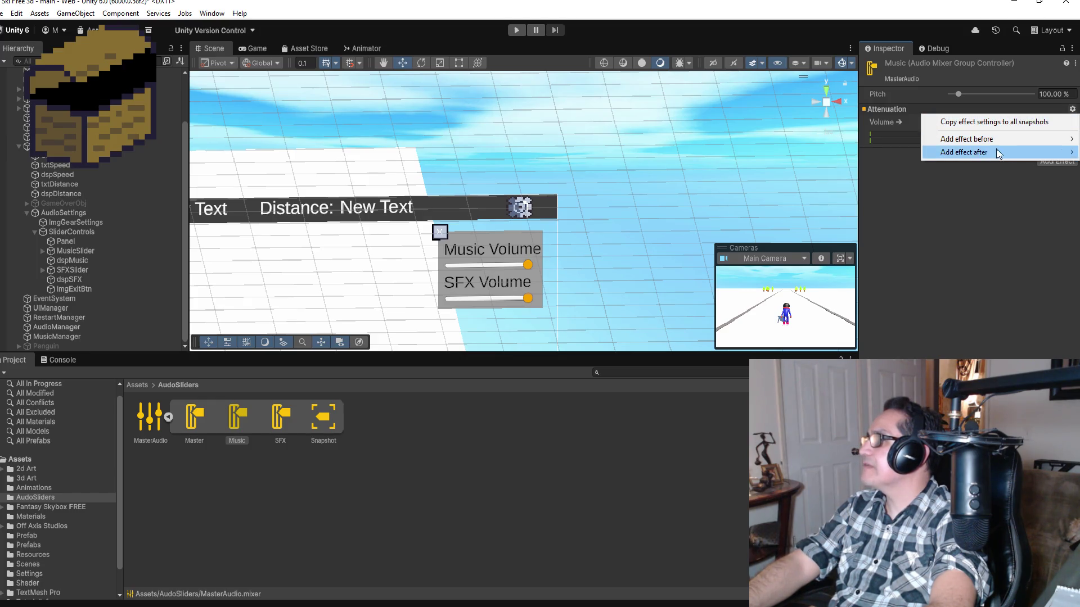
{"action": "left_click", "coordinate": [890, 119]}
{"action": "right_click", "coordinate": [890, 120]}
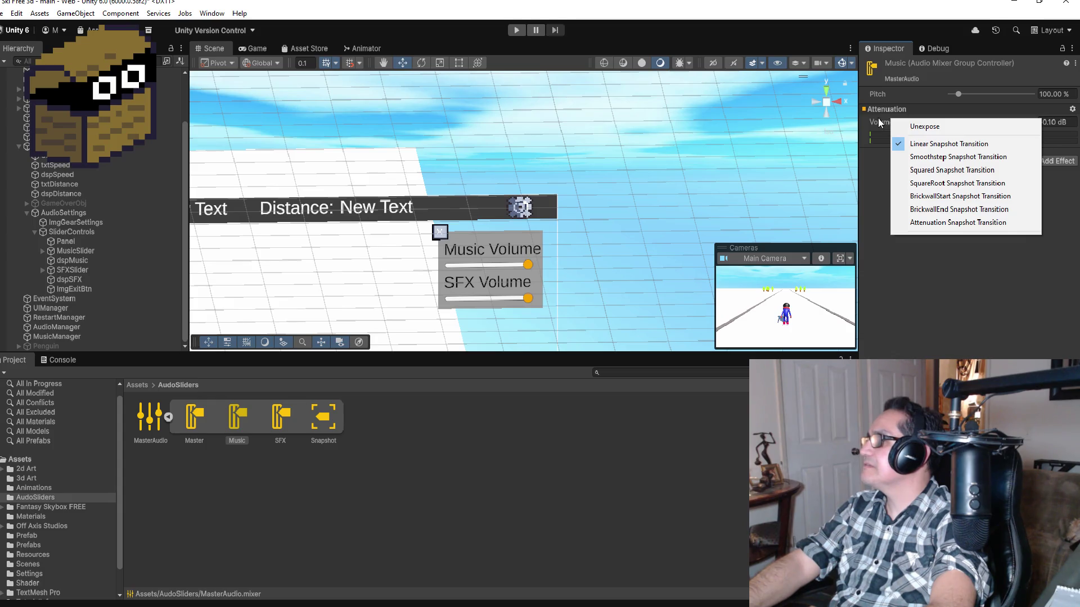
{"action": "right_click", "coordinate": [884, 115]}
{"action": "left_click", "coordinate": [951, 261]}
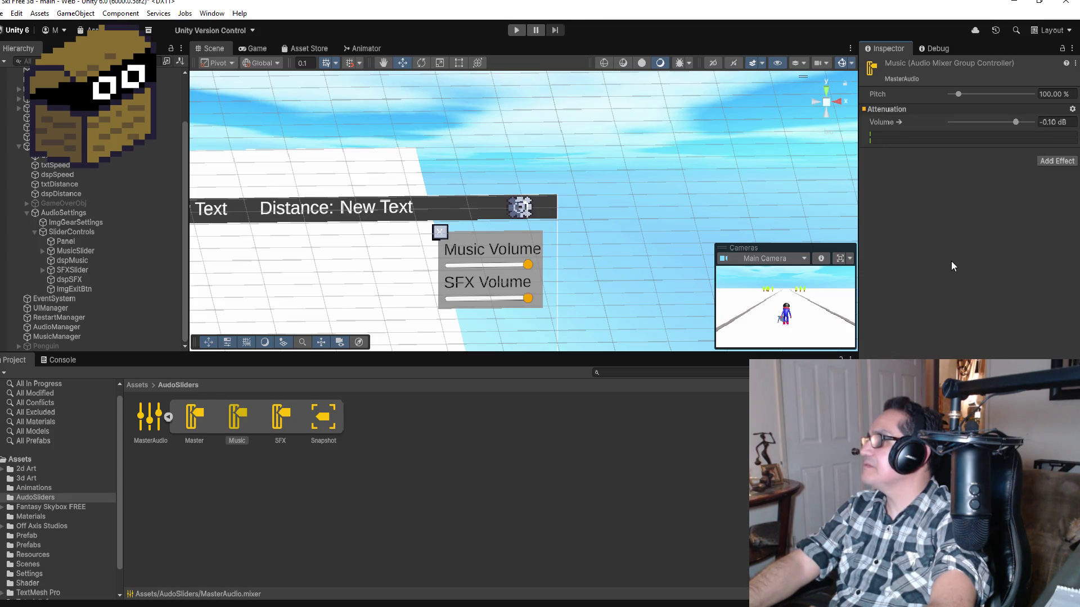
Drag the Music Volume down to about -14.00 dB and recheck the Volume options.
{"action": "left_click", "coordinate": [1014, 121]}
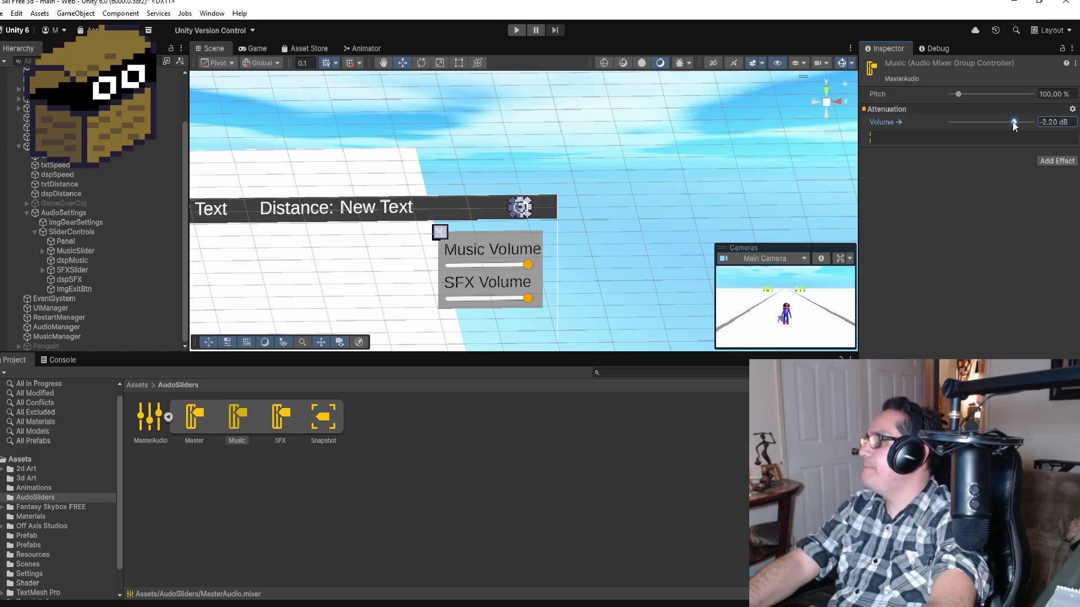
{"action": "mouse_move", "coordinate": [1013, 122]}
{"action": "left_mouse_down"}
{"action": "mouse_move", "coordinate": [974, 121]}
{"action": "mouse_move", "coordinate": [1004, 122]}
{"action": "left_mouse_up"}
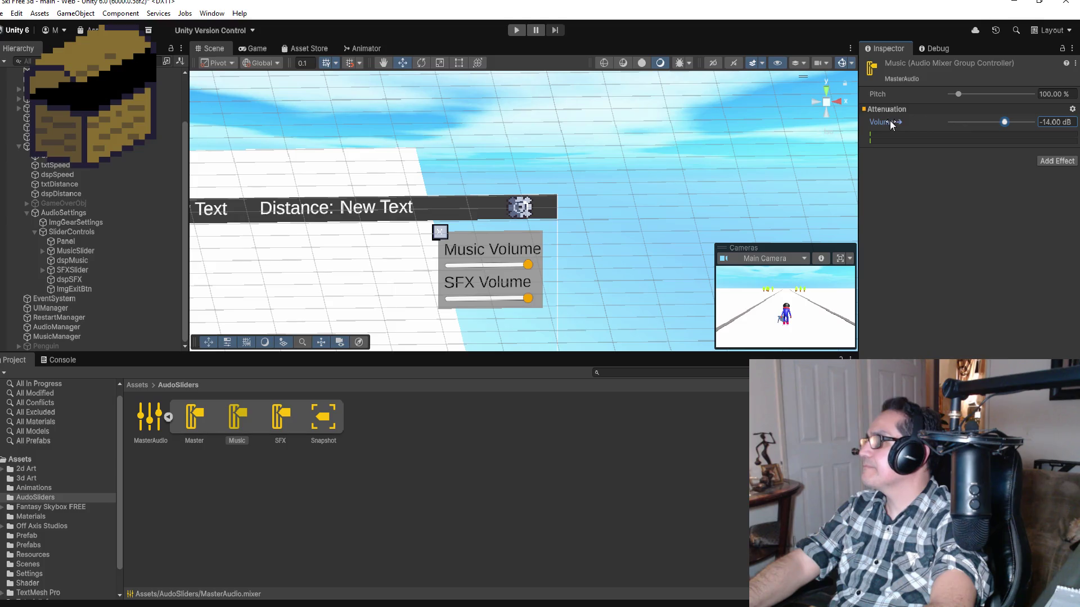
{"action": "right_click", "coordinate": [890, 121]}
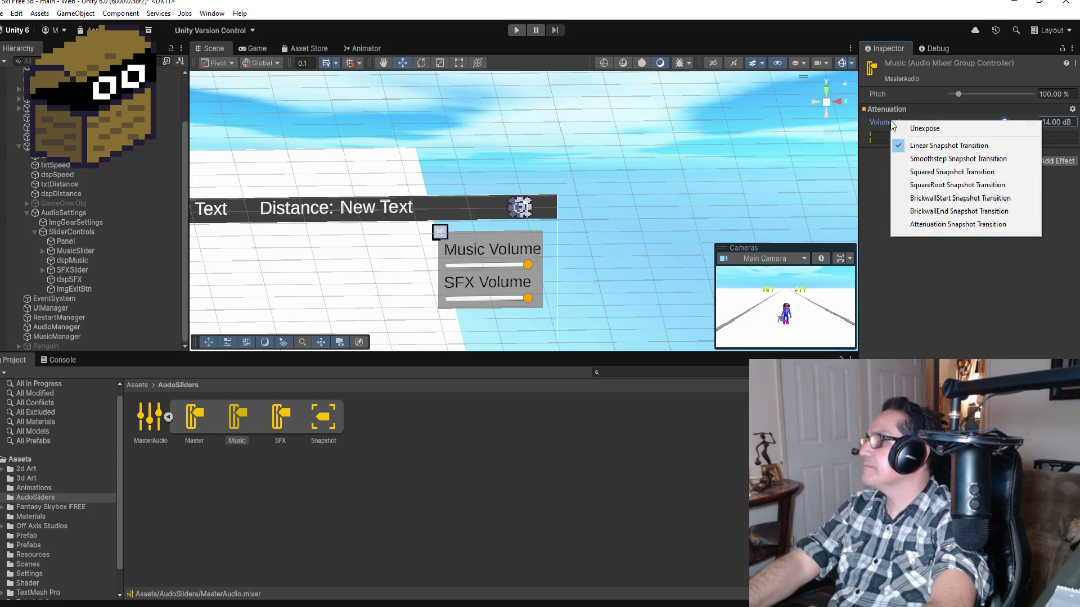
{"action": "left_click", "coordinate": [881, 116]}
{"action": "right_click", "coordinate": [881, 116]}
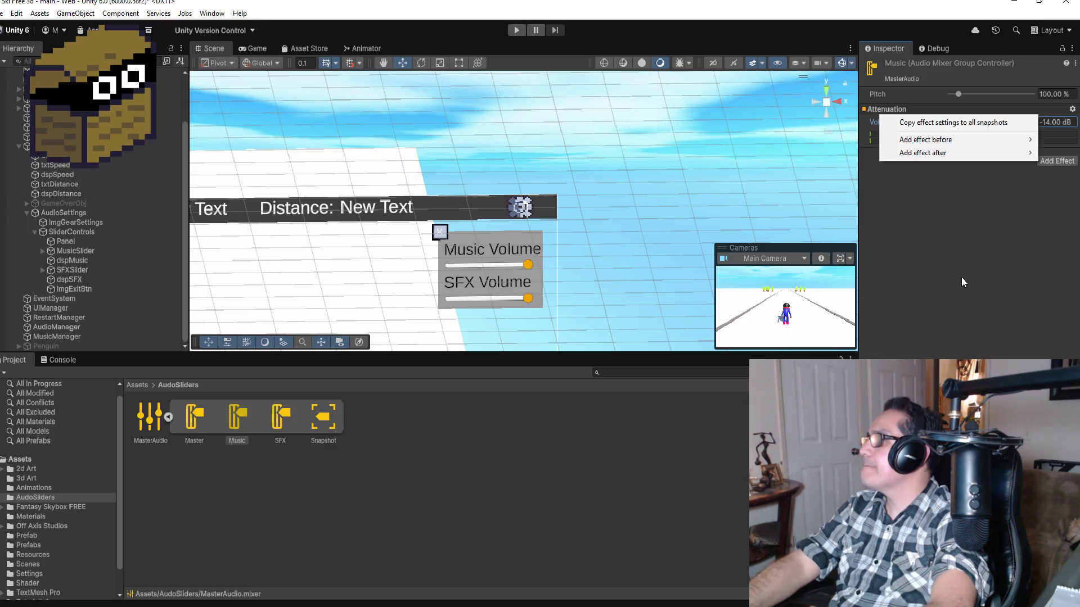
{"action": "left_click", "coordinate": [960, 276]}
{"action": "right_click", "coordinate": [881, 124]}
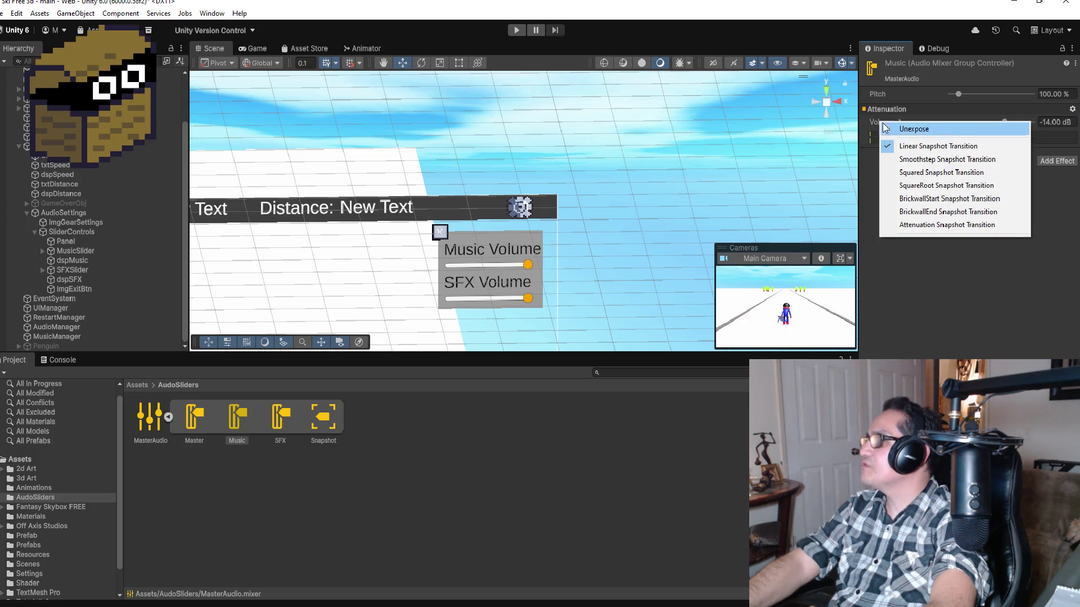
{"action": "left_click", "coordinate": [934, 270]}
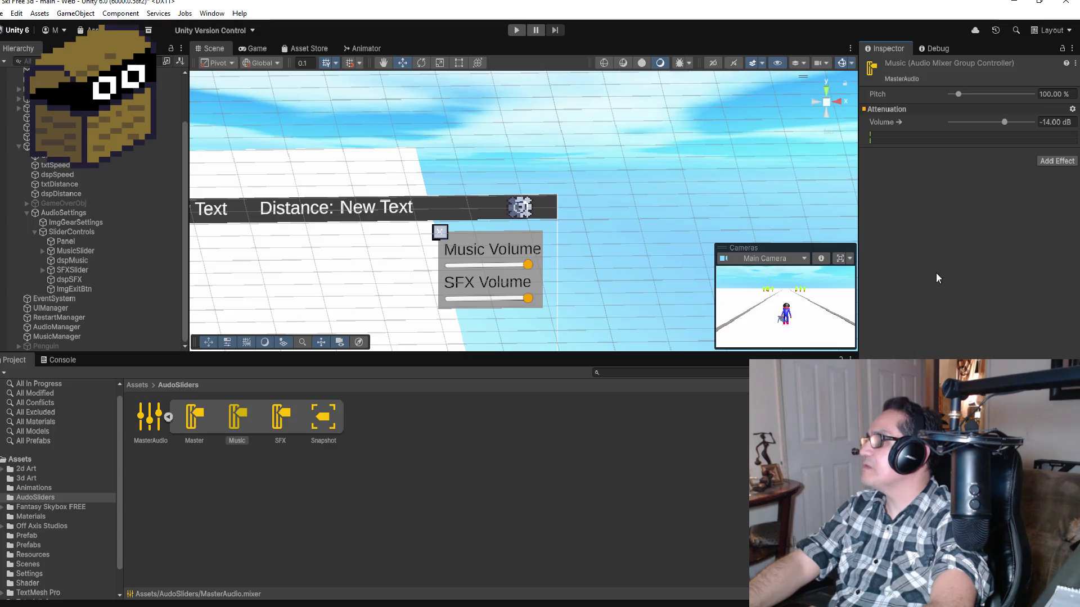
Look through the Add effect before/after submenus again without choosing one.
{"action": "right_click", "coordinate": [864, 112]}
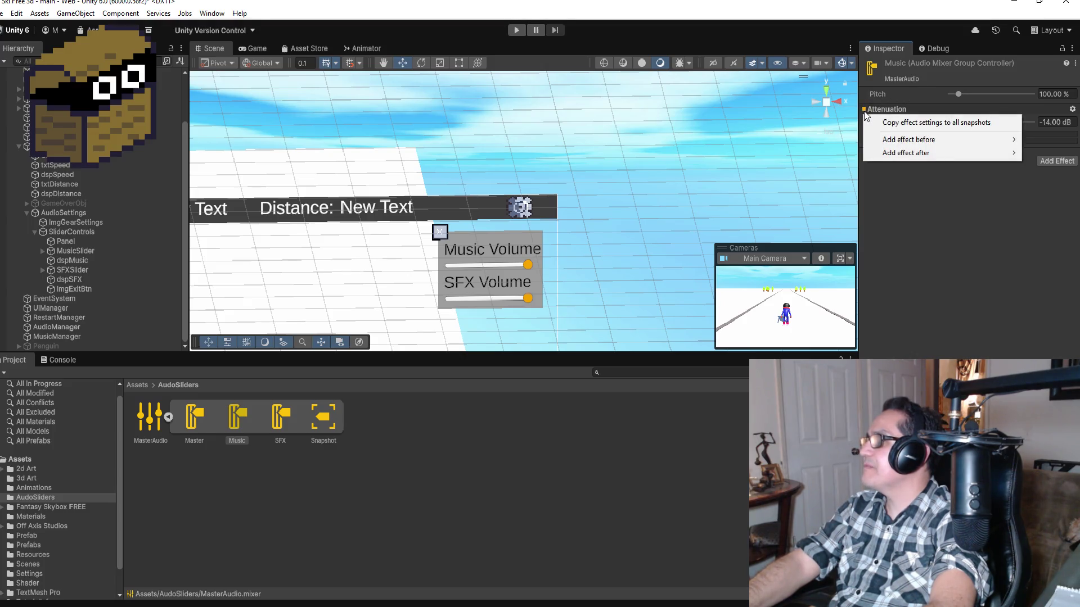
{"action": "mouse_move", "coordinate": [959, 141]}
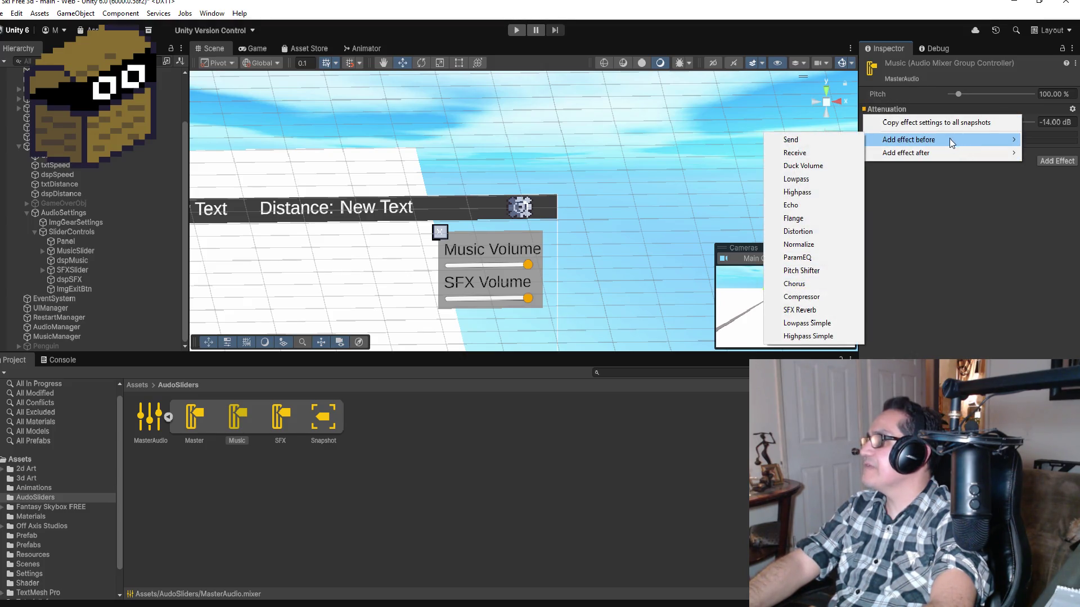
{"action": "mouse_move", "coordinate": [934, 159]}
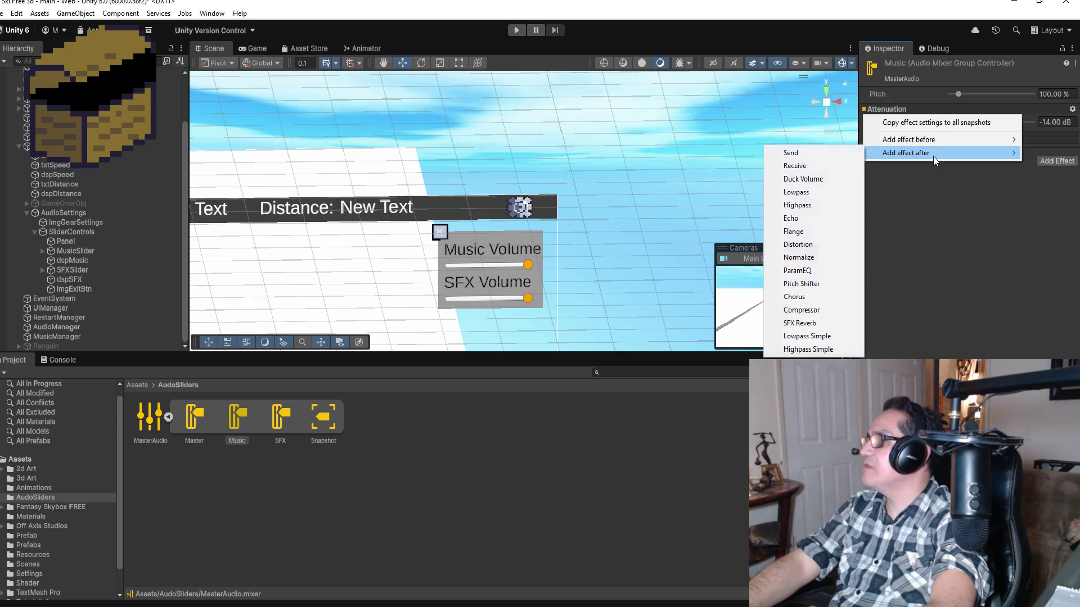
{"action": "left_click", "coordinate": [962, 280]}
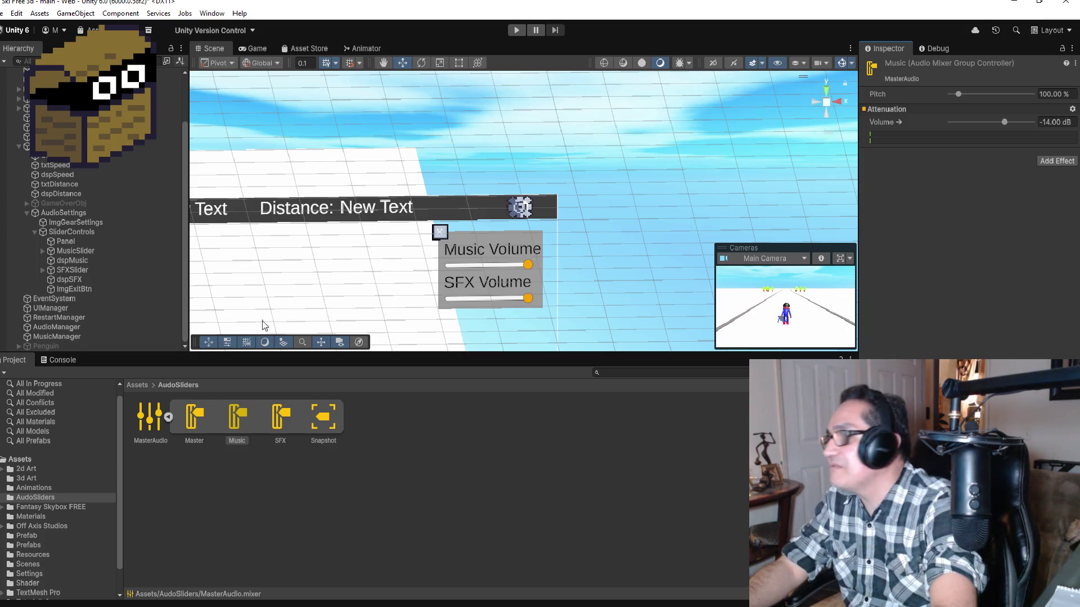
Drag the Music Volume slider until it reads -2.80 dB.
{"action": "left_click", "coordinate": [885, 124]}
{"action": "left_click_drag", "start_coordinate": [886, 123], "coordinate": [950, 117]}
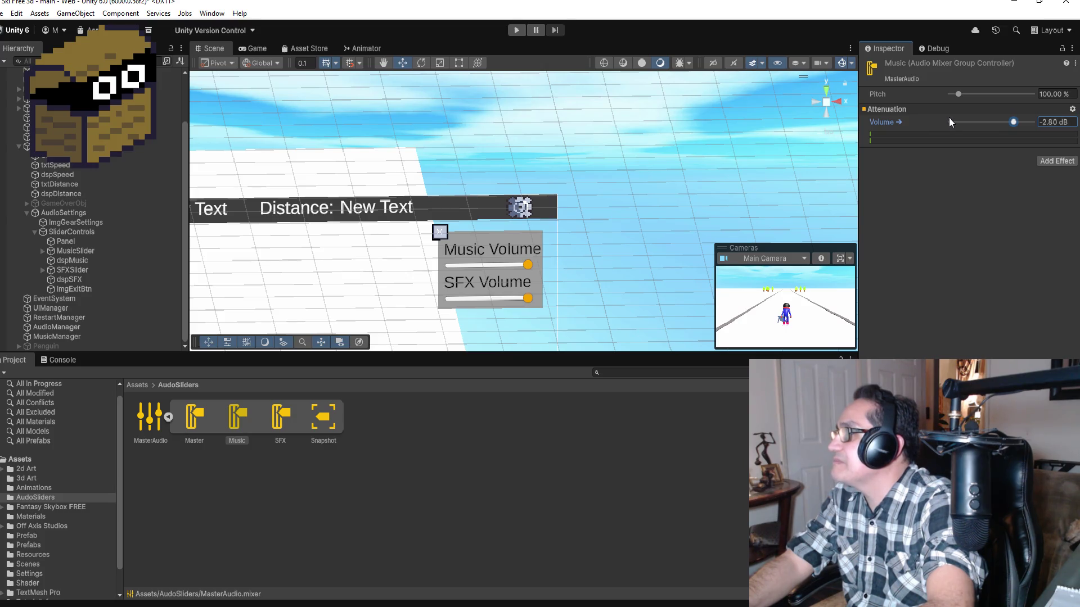
{"action": "right_click", "coordinate": [894, 121]}
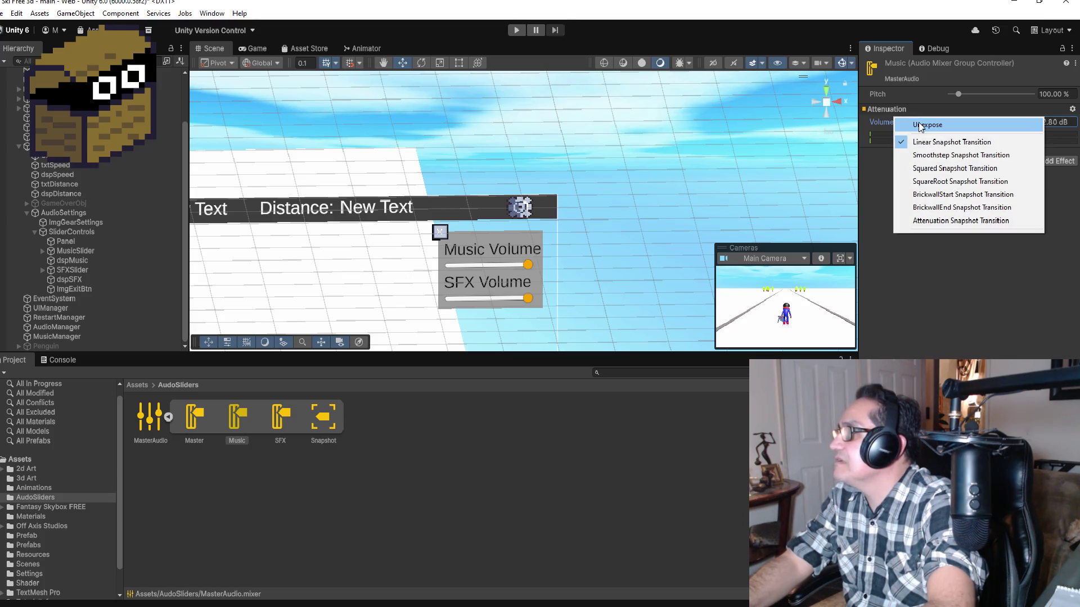
Unexpose the Music volume parameter and browse the mixer group component's extra options.
{"action": "left_click", "coordinate": [919, 122]}
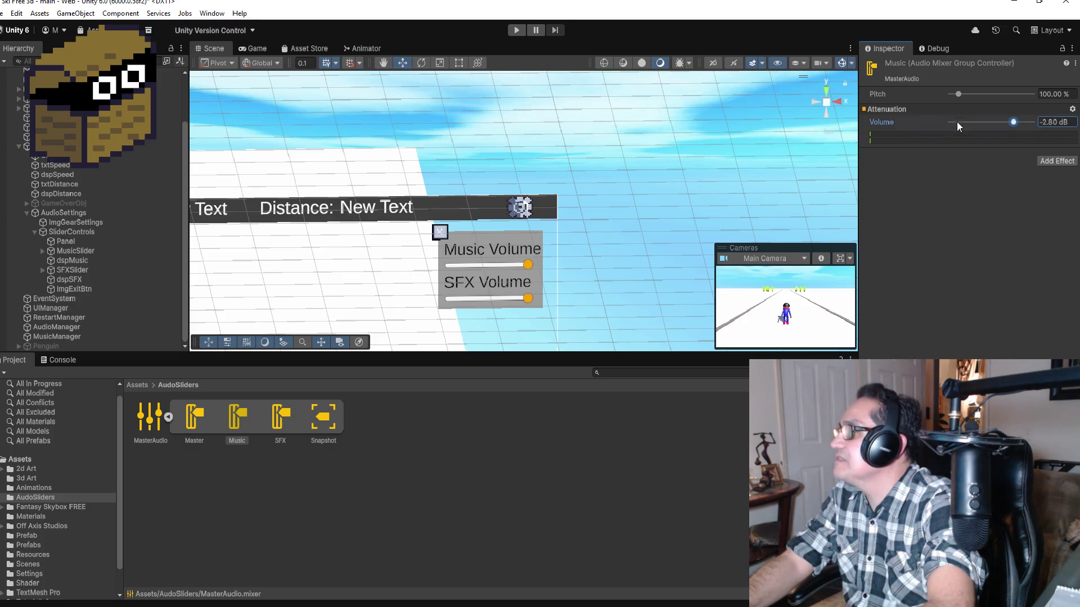
{"action": "right_click", "coordinate": [977, 66]}
{"action": "left_click", "coordinate": [934, 185]}
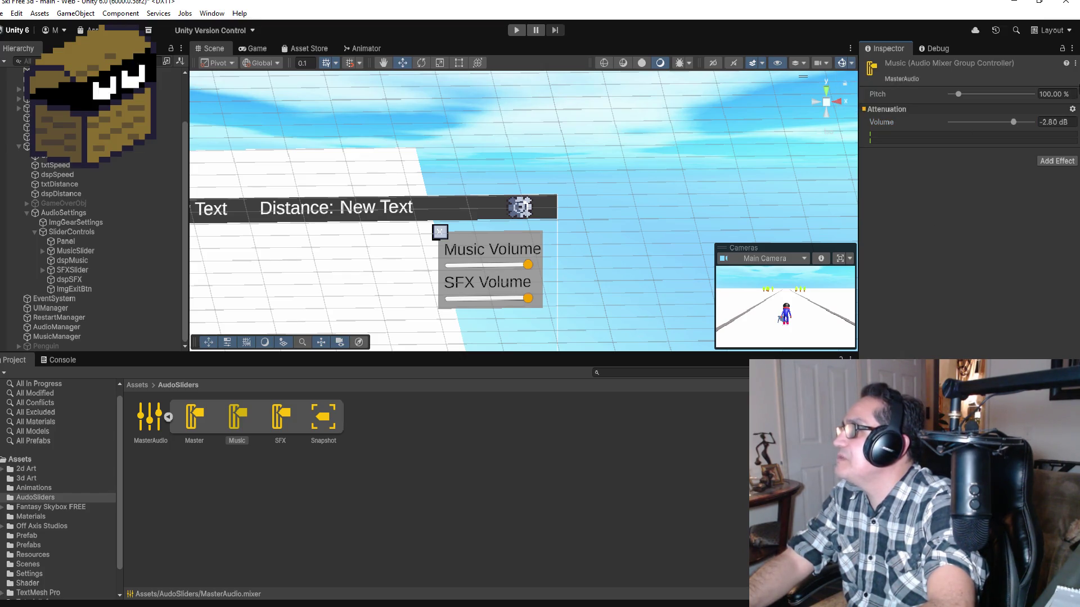
{"action": "left_click", "coordinate": [1075, 63]}
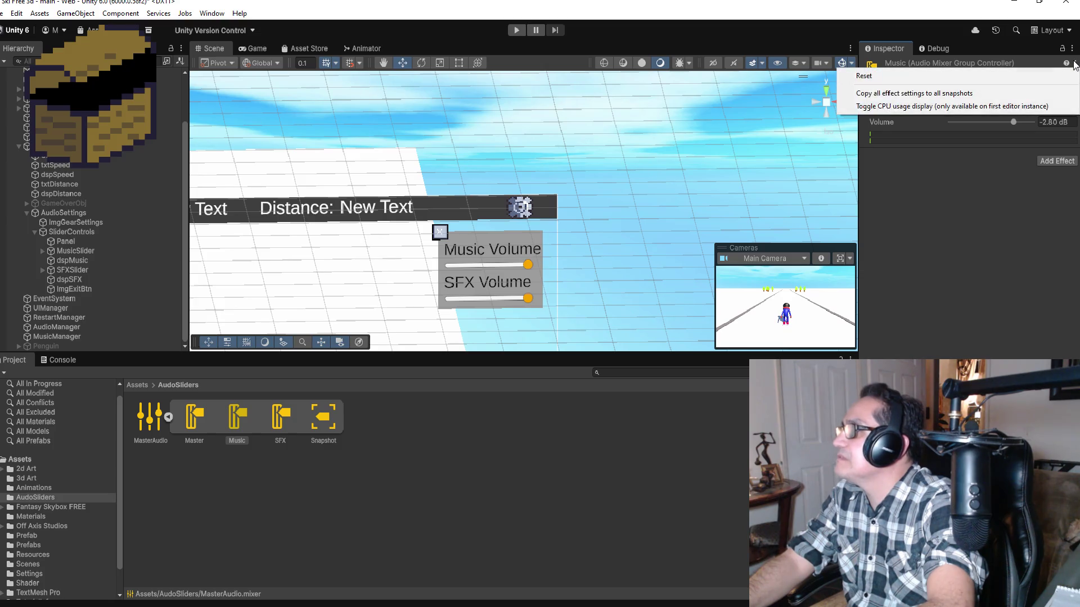
{"action": "left_click", "coordinate": [1076, 64]}
{"action": "left_click", "coordinate": [997, 195]}
{"action": "right_click", "coordinate": [899, 83]}
{"action": "left_click", "coordinate": [899, 63]}
{"action": "right_click", "coordinate": [874, 68]}
{"action": "left_click", "coordinate": [929, 207]}
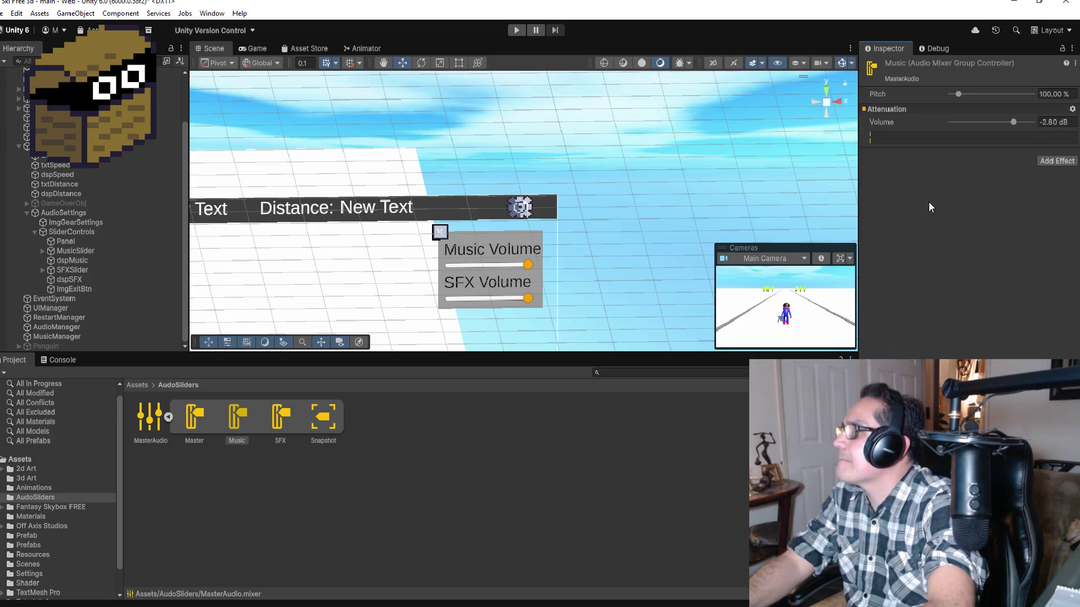
Set the Music group's Volume to 0 dB.
{"action": "mouse_move", "coordinate": [882, 119]}
{"action": "left_mouse_down"}
{"action": "mouse_move", "coordinate": [1010, 120]}
{"action": "mouse_move", "coordinate": [970, 125]}
{"action": "left_mouse_up"}
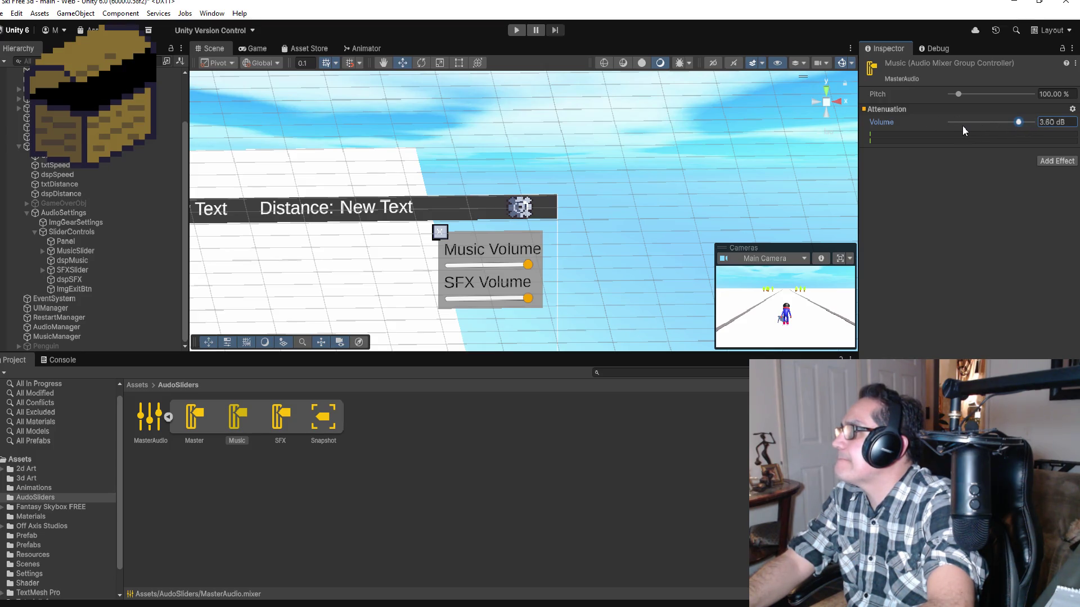
{"action": "double_click", "coordinate": [1045, 121]}
{"action": "type", "text": "0"}
{"action": "key", "text": "Return"}
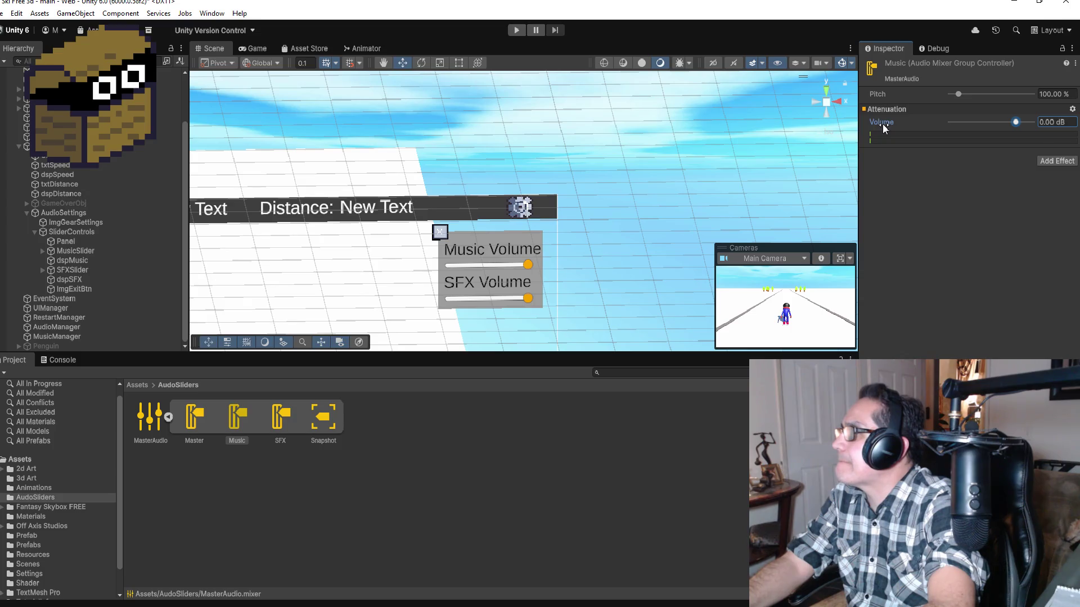
Expose 'Volume (of Music)' to script and confirm it shows as exposed.
{"action": "right_click", "coordinate": [882, 123]}
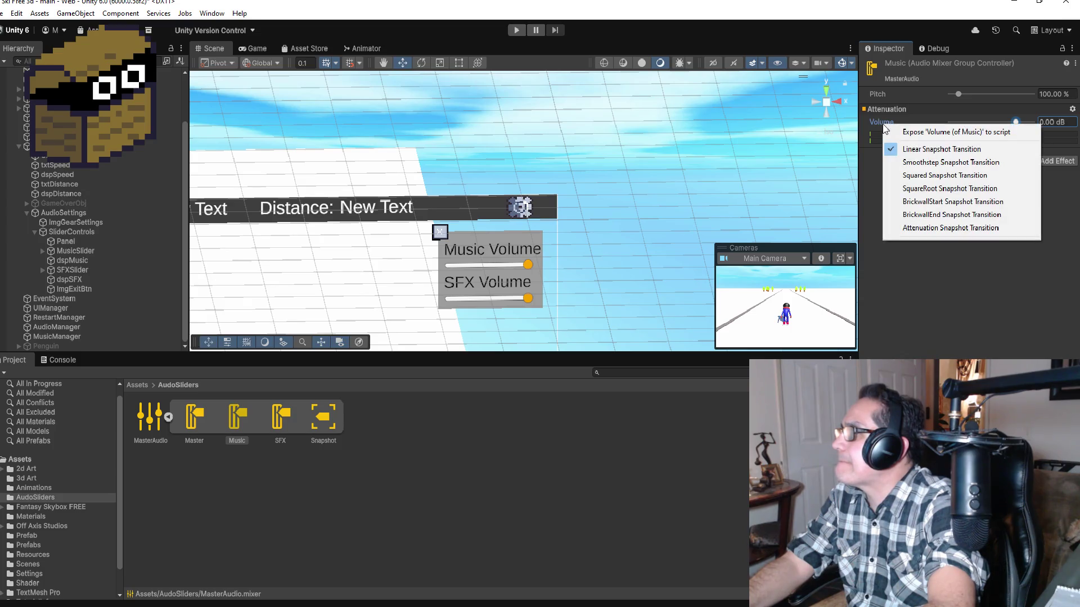
{"action": "left_click", "coordinate": [935, 134]}
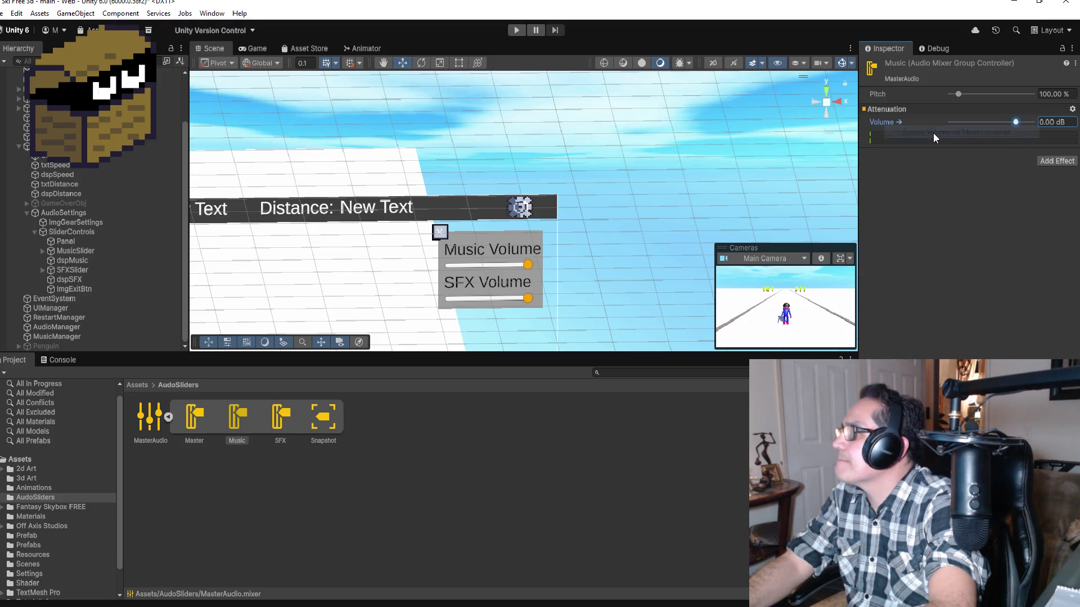
{"action": "right_click", "coordinate": [892, 123]}
{"action": "left_click", "coordinate": [953, 284]}
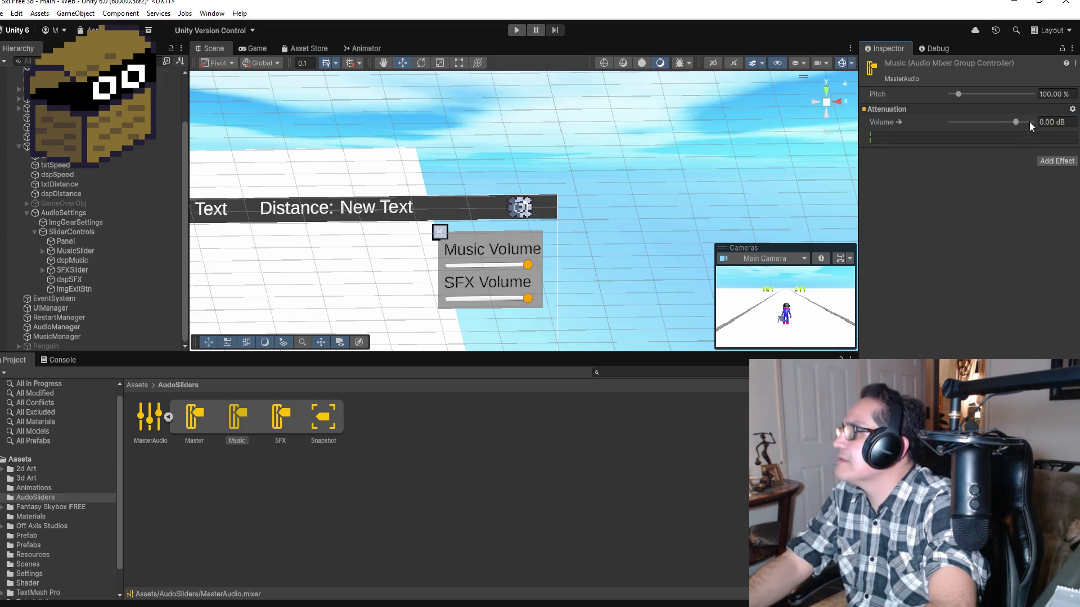
{"action": "left_click", "coordinate": [1070, 49]}
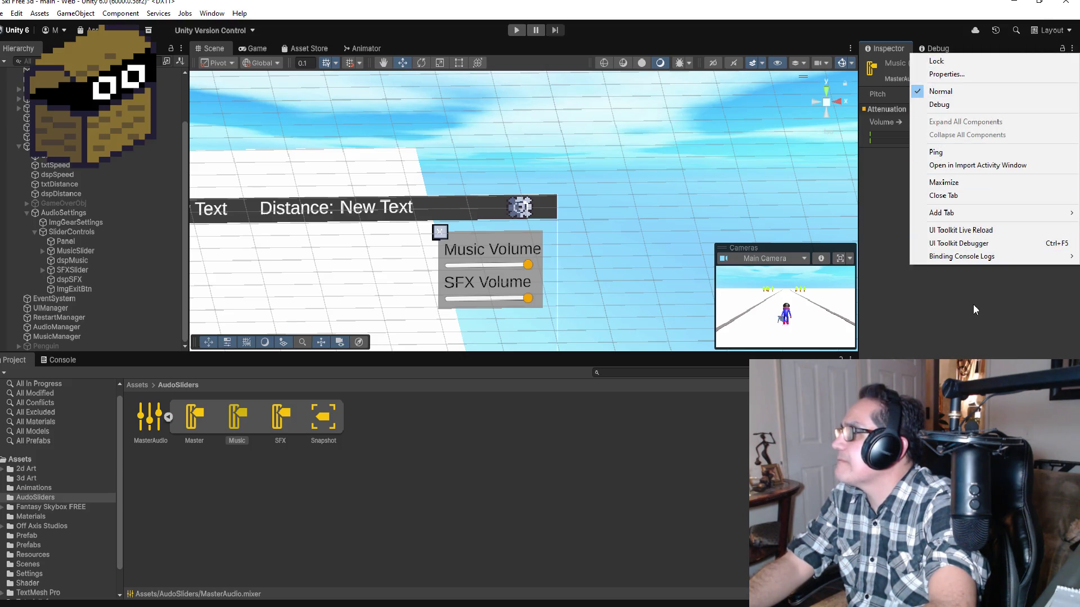
{"action": "left_click", "coordinate": [975, 327]}
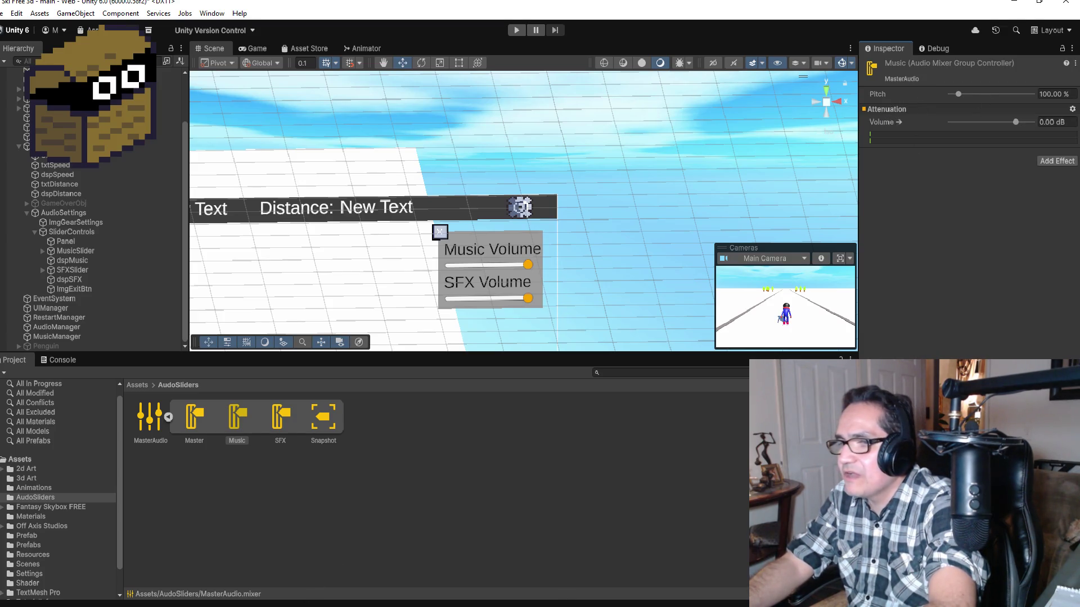
{"action": "left_click", "coordinate": [301, 562]}
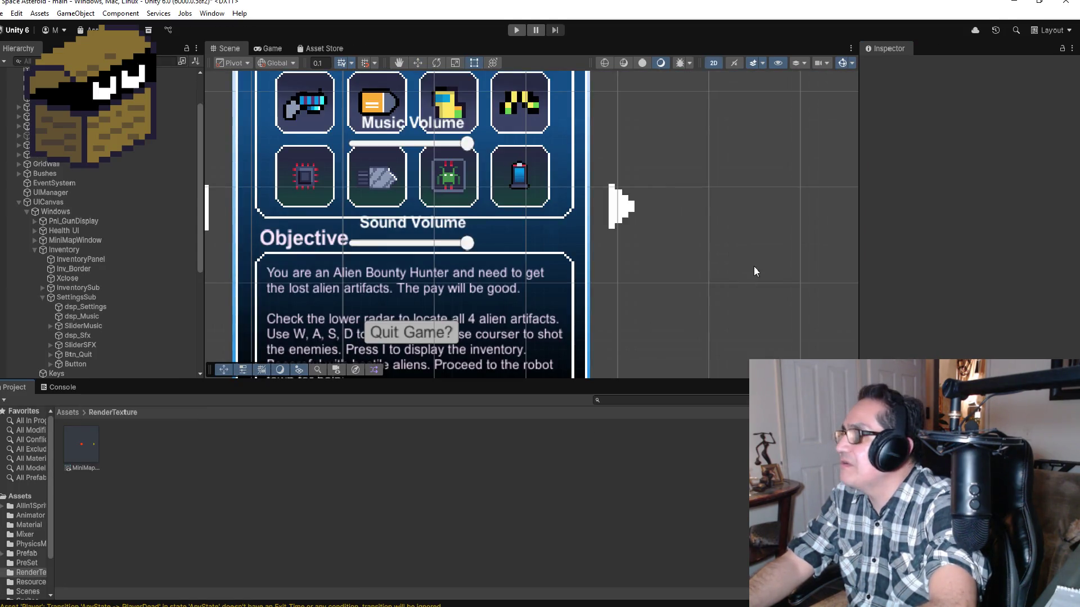
{"action": "left_click", "coordinate": [85, 297]}
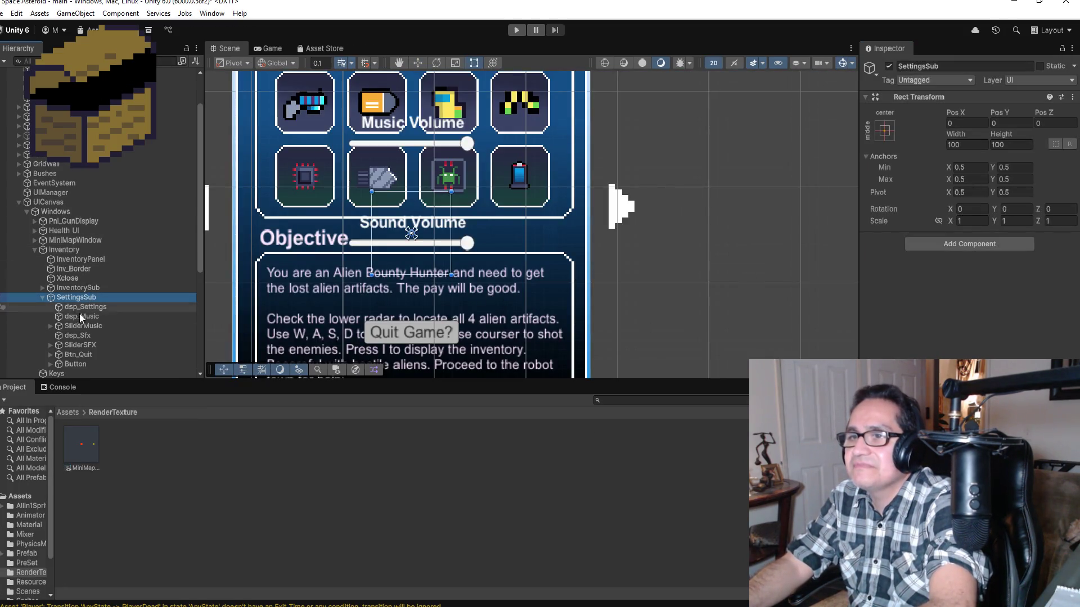
{"action": "left_click", "coordinate": [83, 326]}
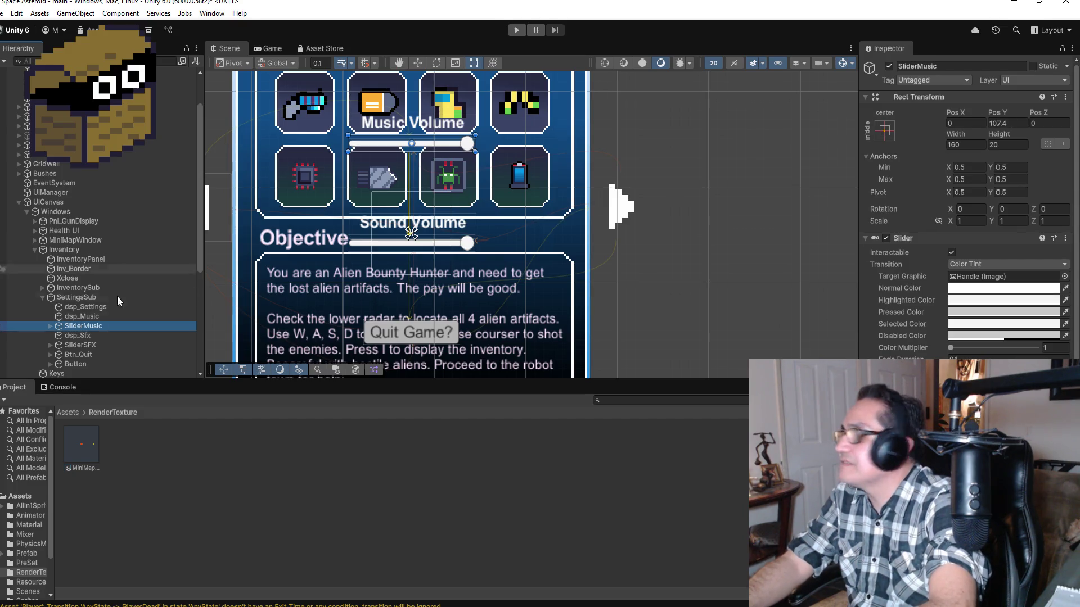
{"action": "scroll", "coordinate": [65, 332], "scroll_direction": "down", "scroll_amount": 5}
{"action": "left_click", "coordinate": [64, 413]}
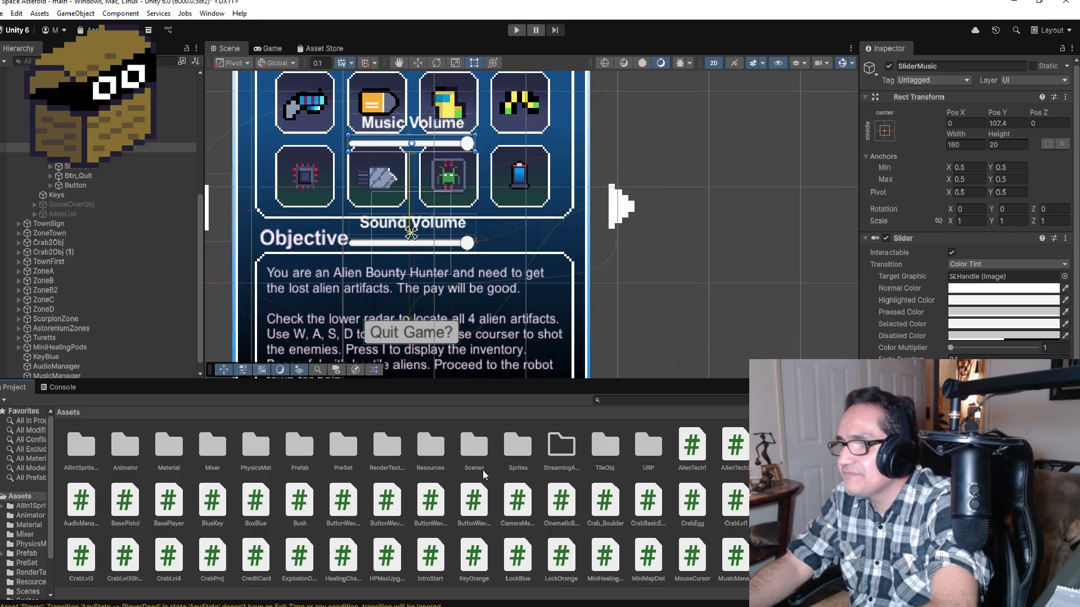
{"action": "left_click", "coordinate": [369, 453]}
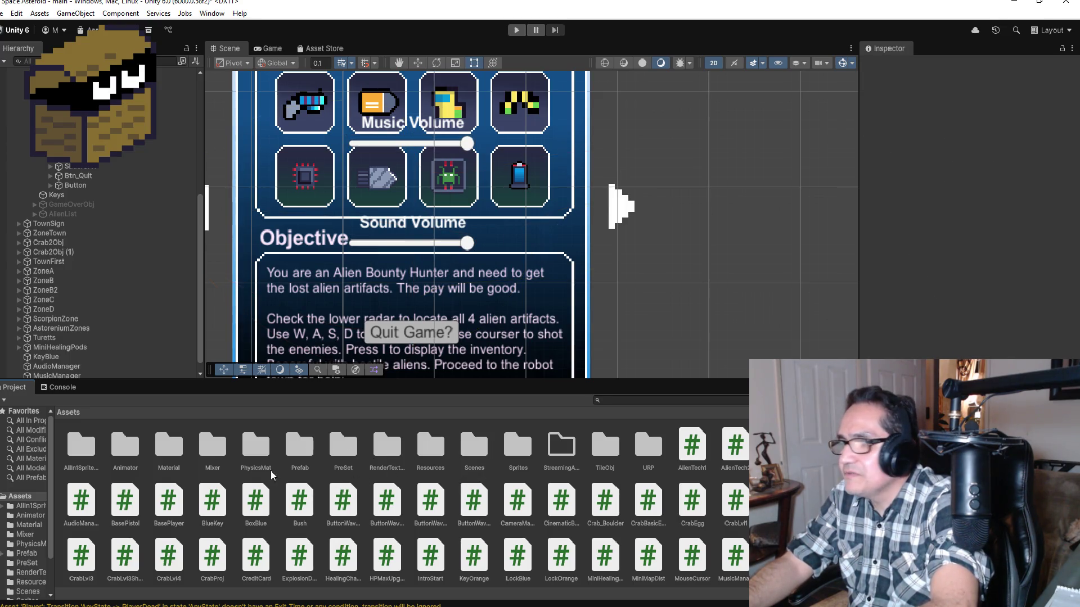
{"action": "double_click", "coordinate": [217, 451]}
{"action": "left_click", "coordinate": [99, 444]}
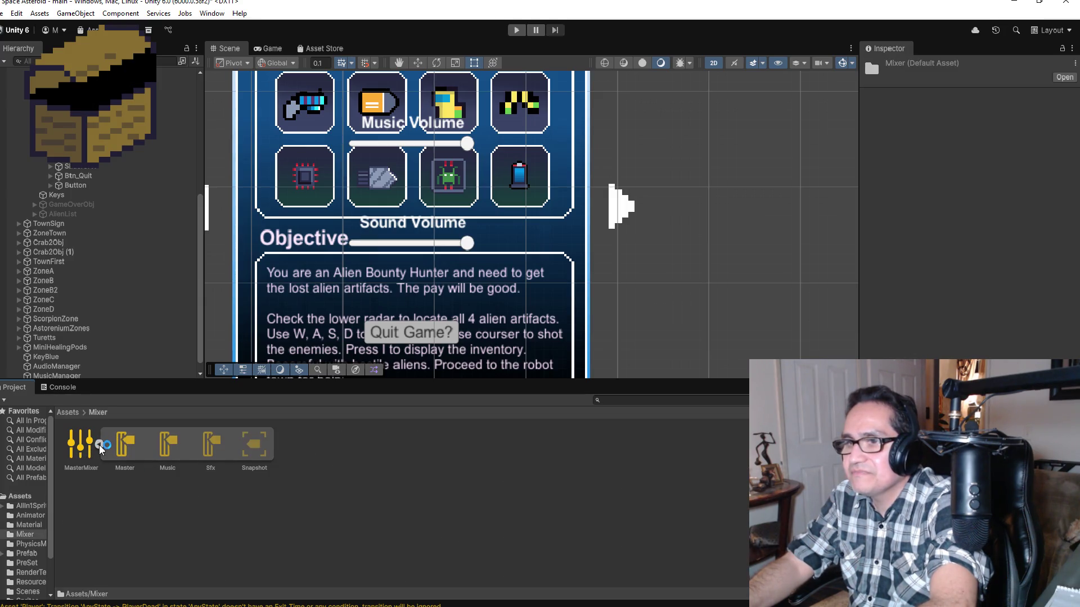
{"action": "left_click", "coordinate": [173, 444]}
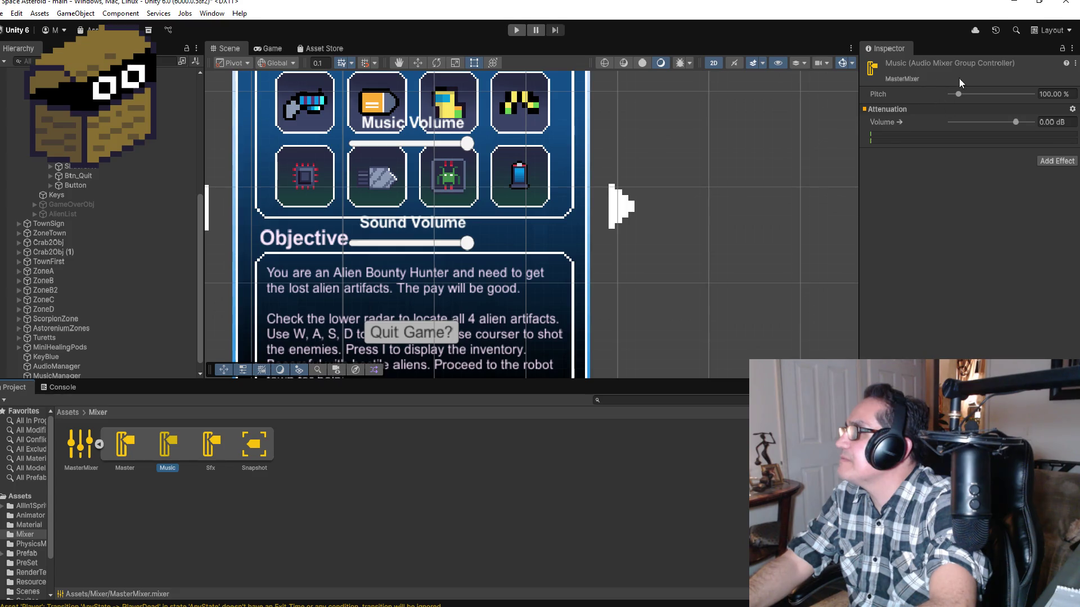
{"action": "left_click", "coordinate": [1075, 67]}
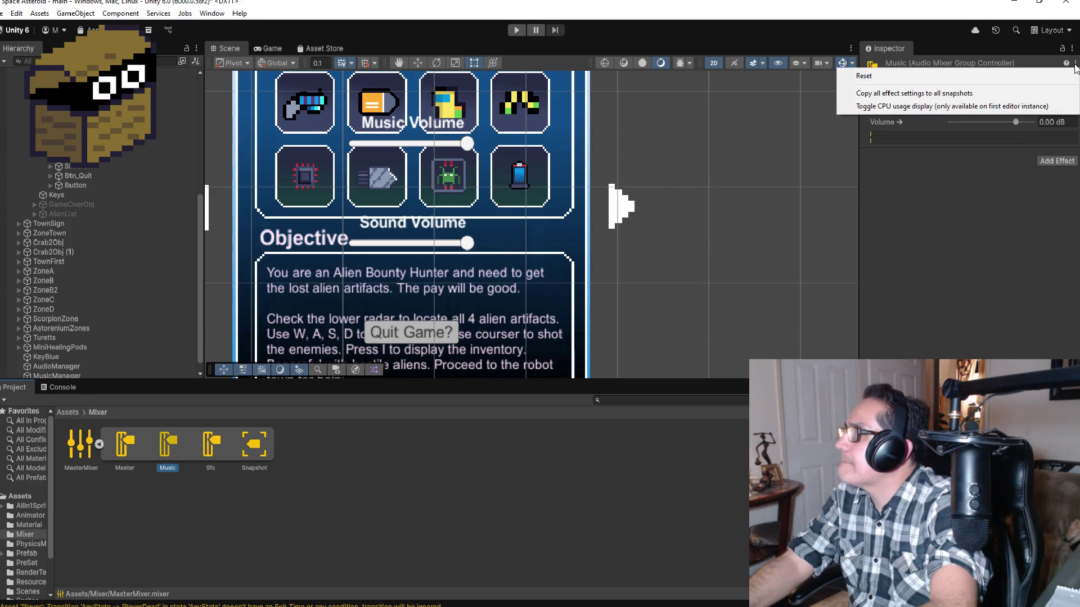
{"action": "left_click", "coordinate": [980, 263]}
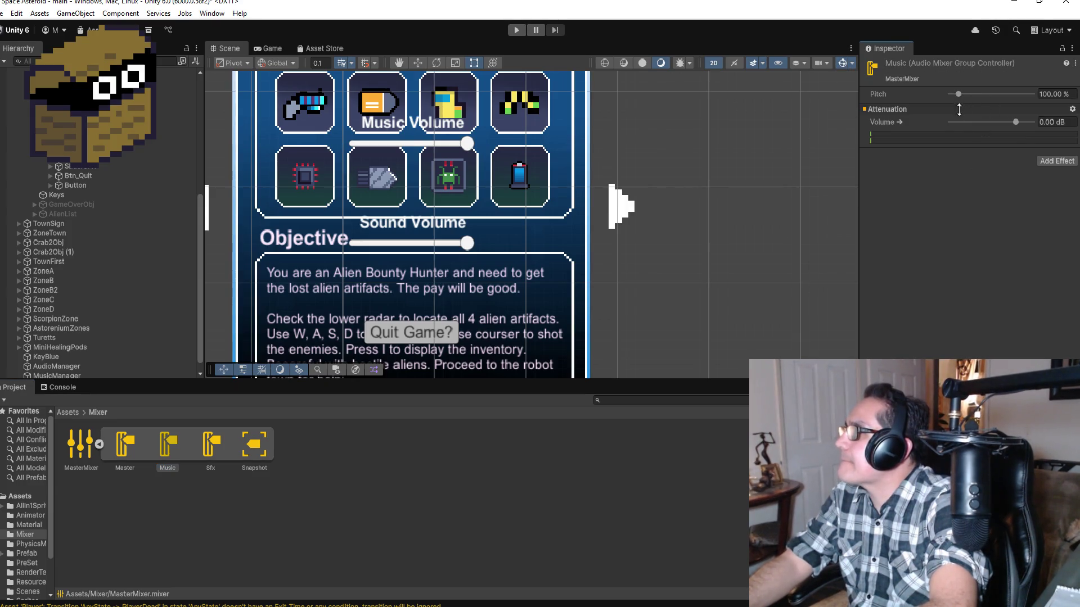
{"action": "right_click", "coordinate": [908, 127]}
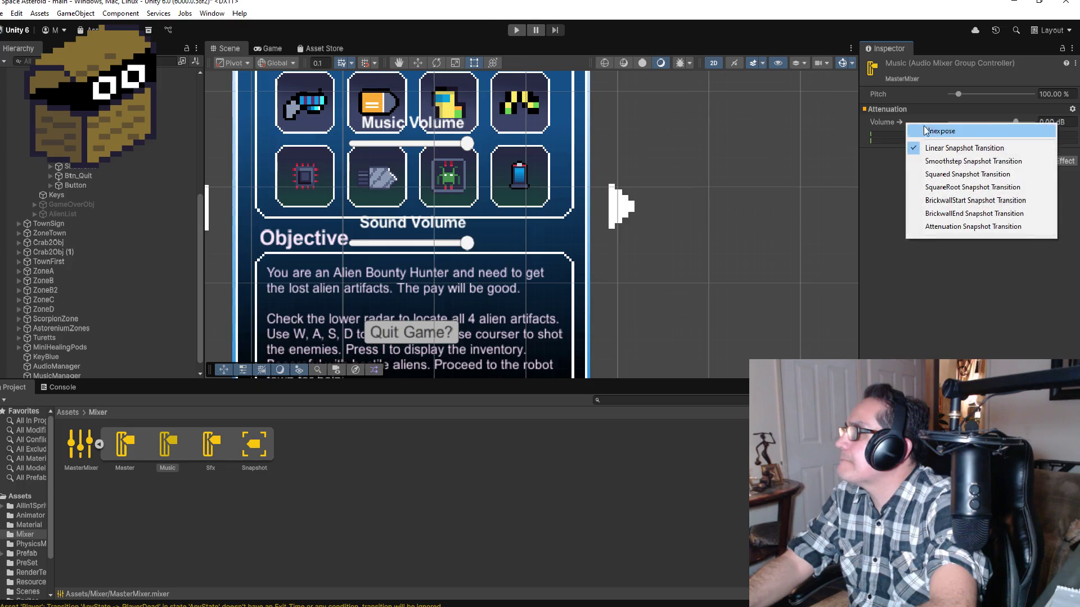
{"action": "left_click", "coordinate": [953, 293]}
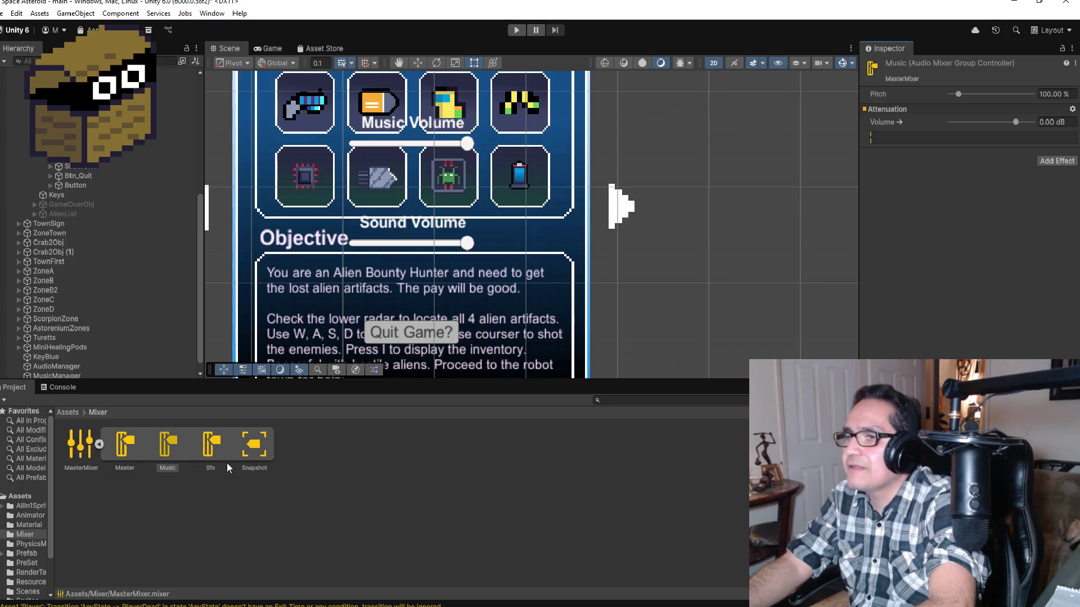
{"action": "left_click", "coordinate": [251, 453]}
{"action": "left_click", "coordinate": [212, 451]}
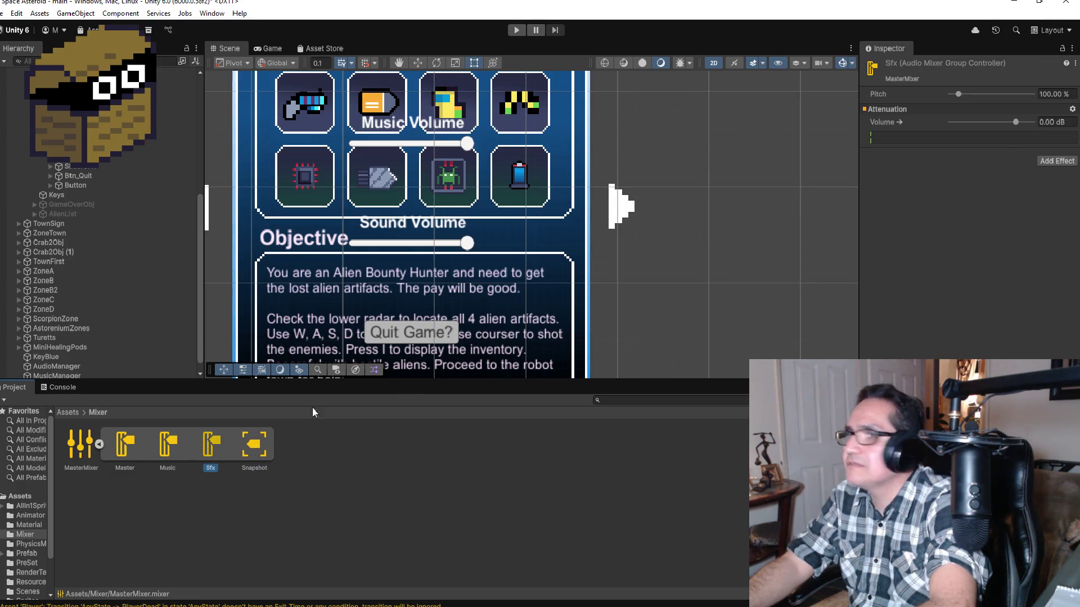
{"action": "left_click", "coordinate": [1075, 64]}
{"action": "left_click", "coordinate": [1006, 248]}
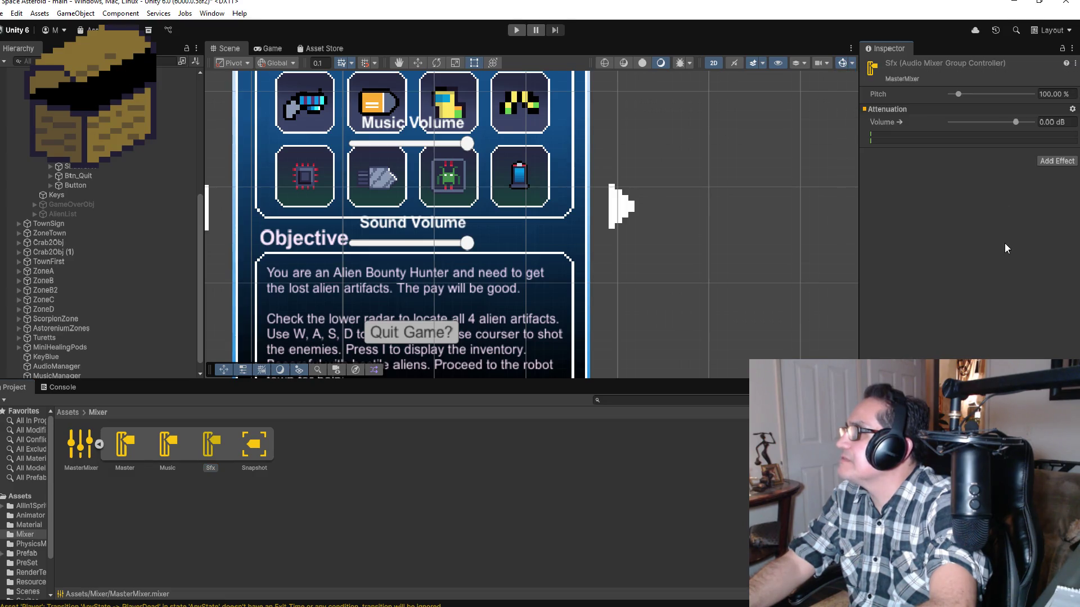
{"action": "right_click", "coordinate": [896, 95]}
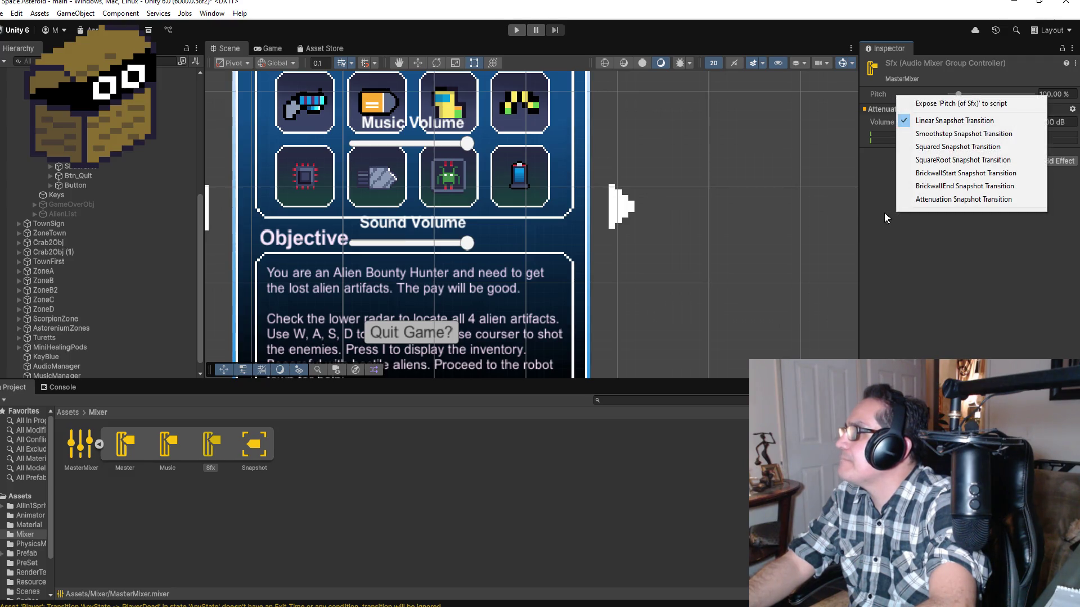
{"action": "left_click", "coordinate": [900, 265]}
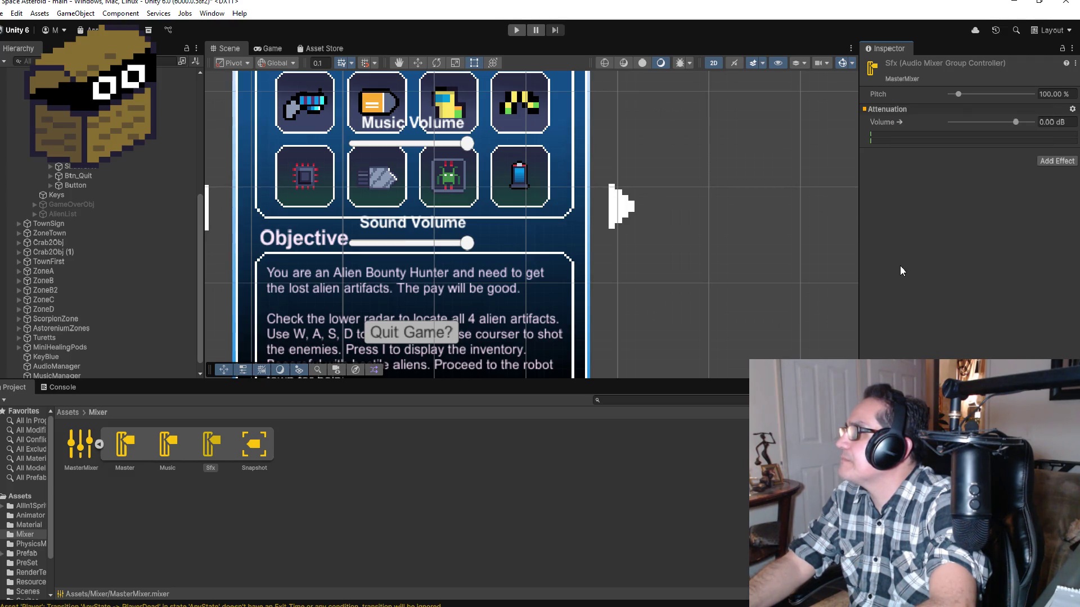
{"action": "right_click", "coordinate": [887, 125]}
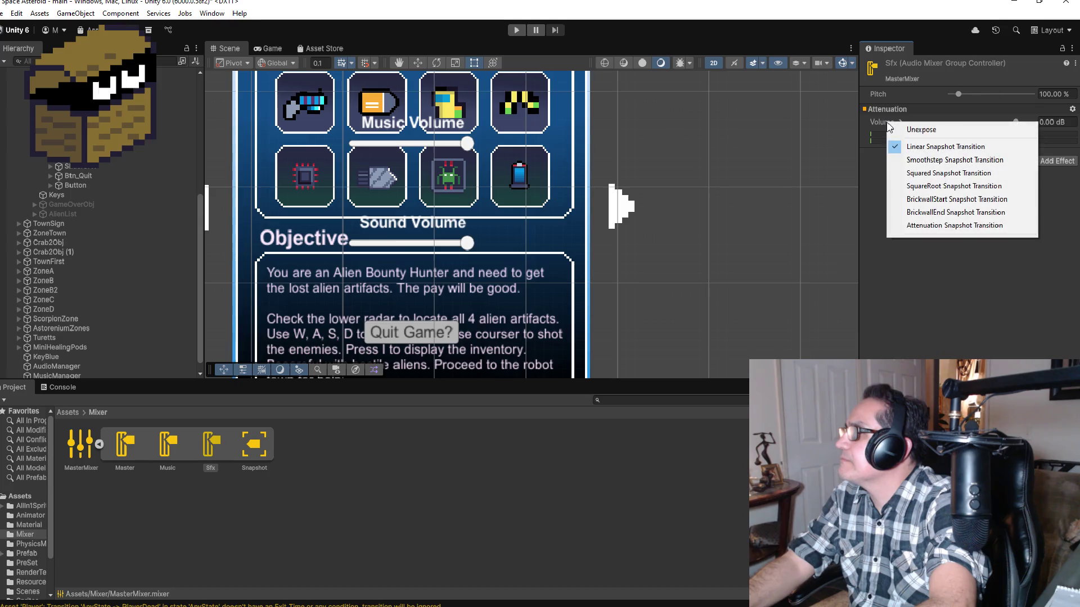
{"action": "left_click", "coordinate": [919, 292]}
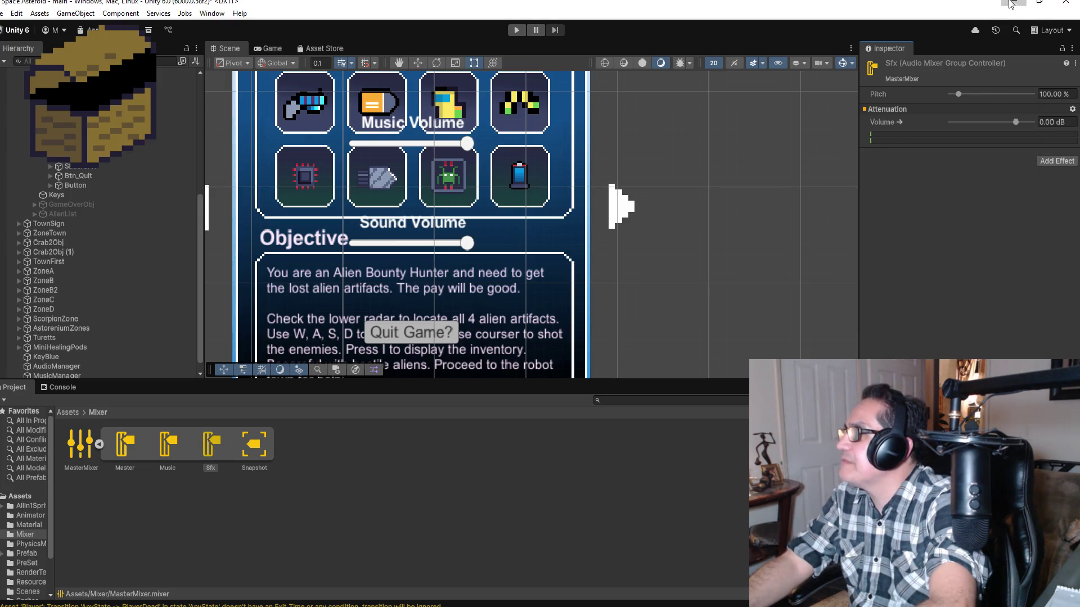
{"action": "left_click", "coordinate": [1014, 3]}
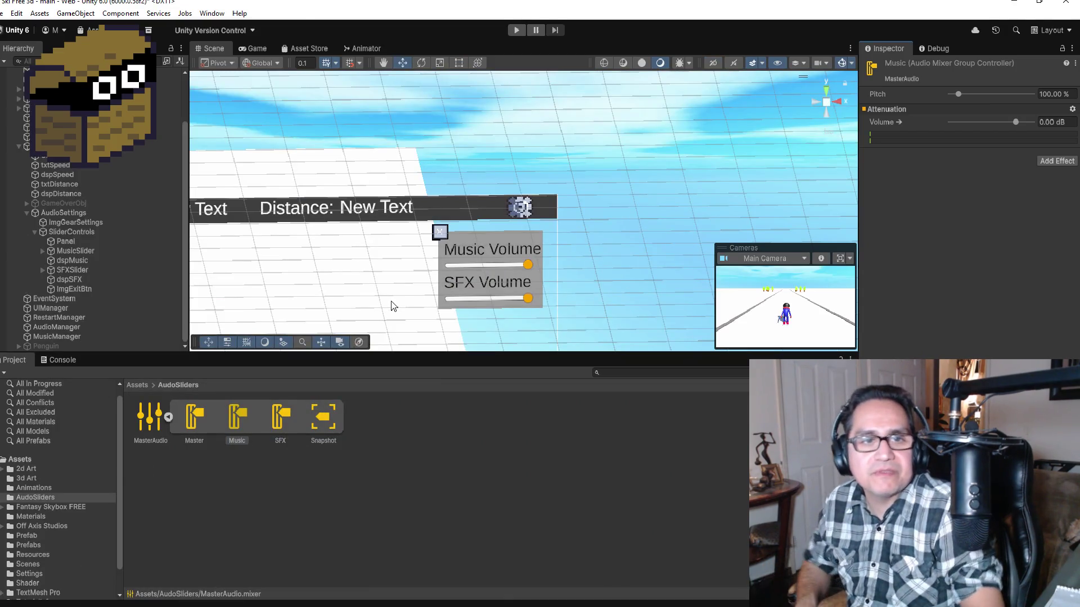
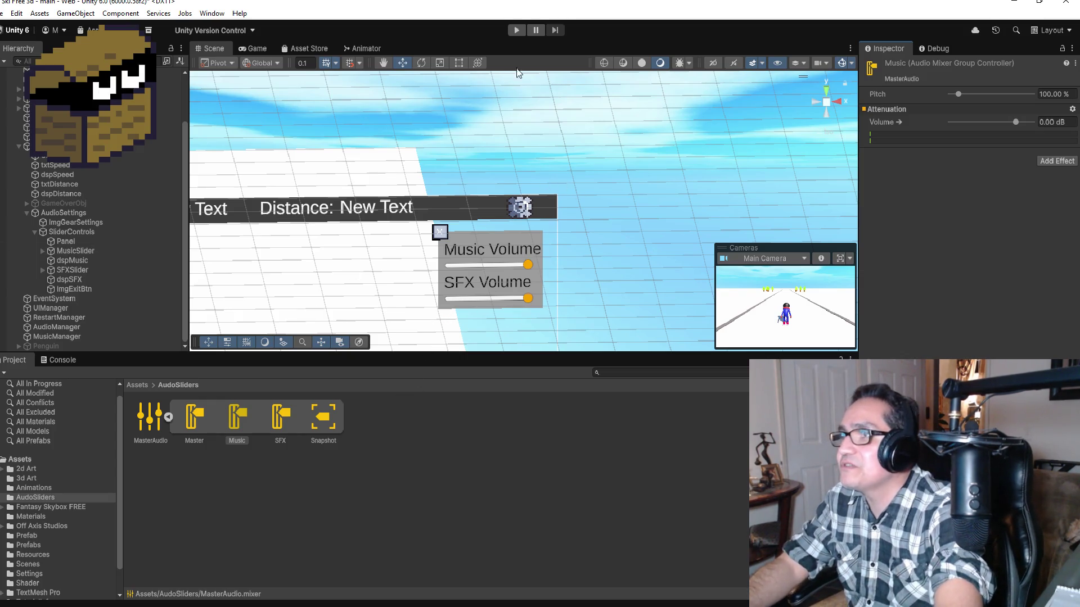
Play-test the settings panel, turning the in-game music down and back to full.
{"action": "left_click", "coordinate": [515, 30]}
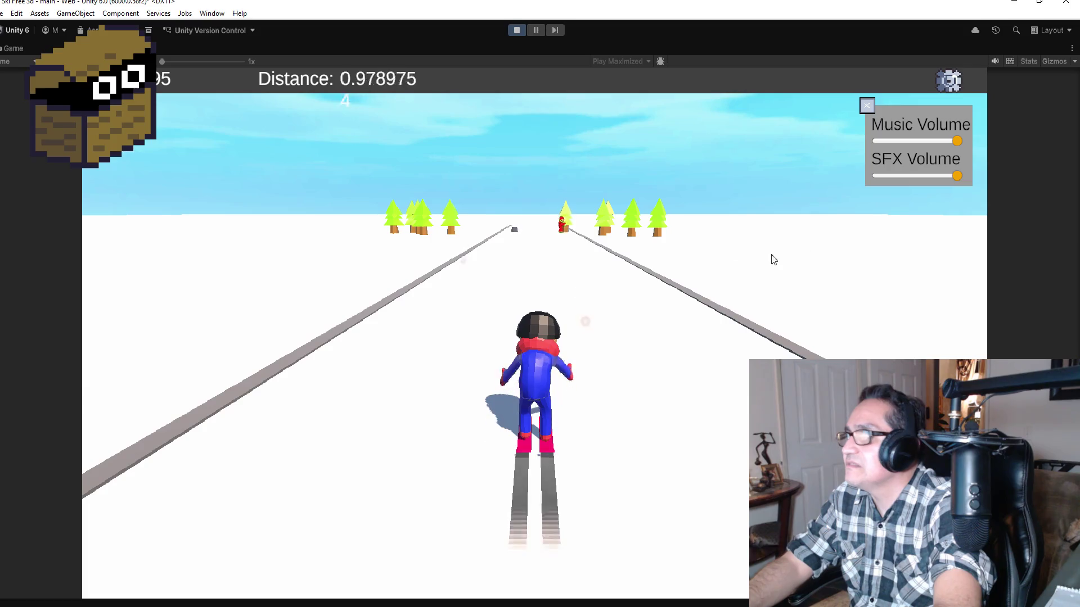
{"action": "mouse_move", "coordinate": [953, 141]}
{"action": "left_mouse_down"}
{"action": "mouse_move", "coordinate": [869, 140]}
{"action": "mouse_move", "coordinate": [980, 143]}
{"action": "left_mouse_up"}
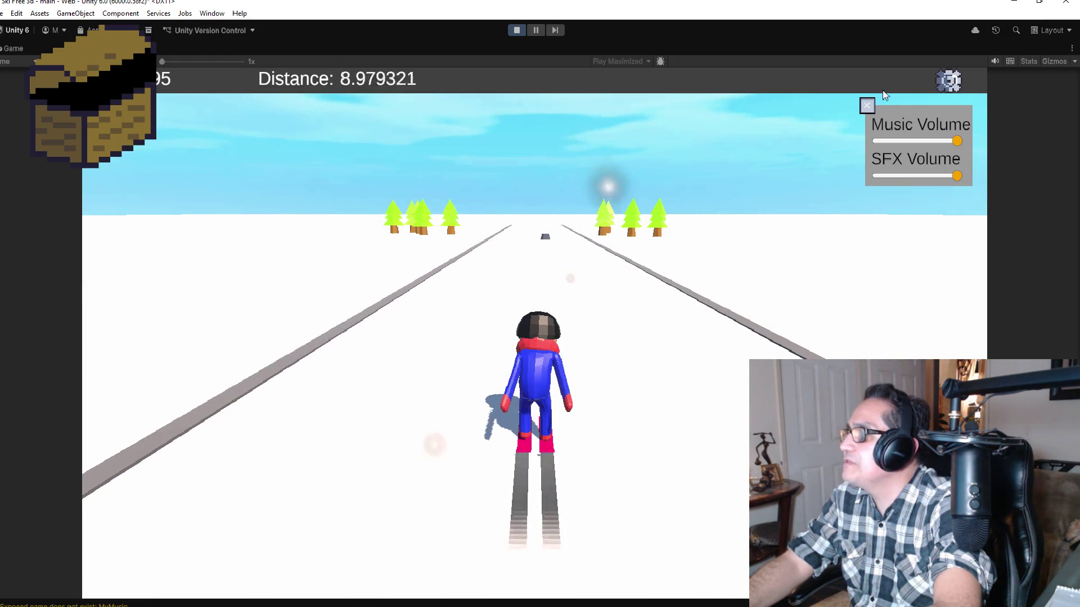
{"action": "left_click", "coordinate": [867, 106]}
{"action": "left_click", "coordinate": [949, 84]}
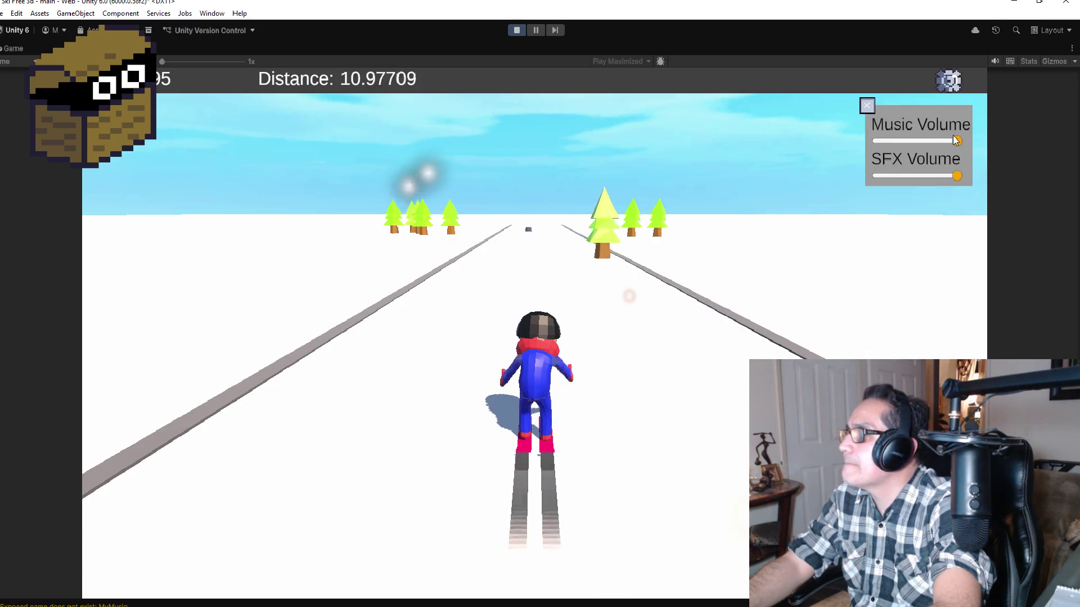
{"action": "left_click_drag", "start_coordinate": [878, 140], "coordinate": [1009, 136]}
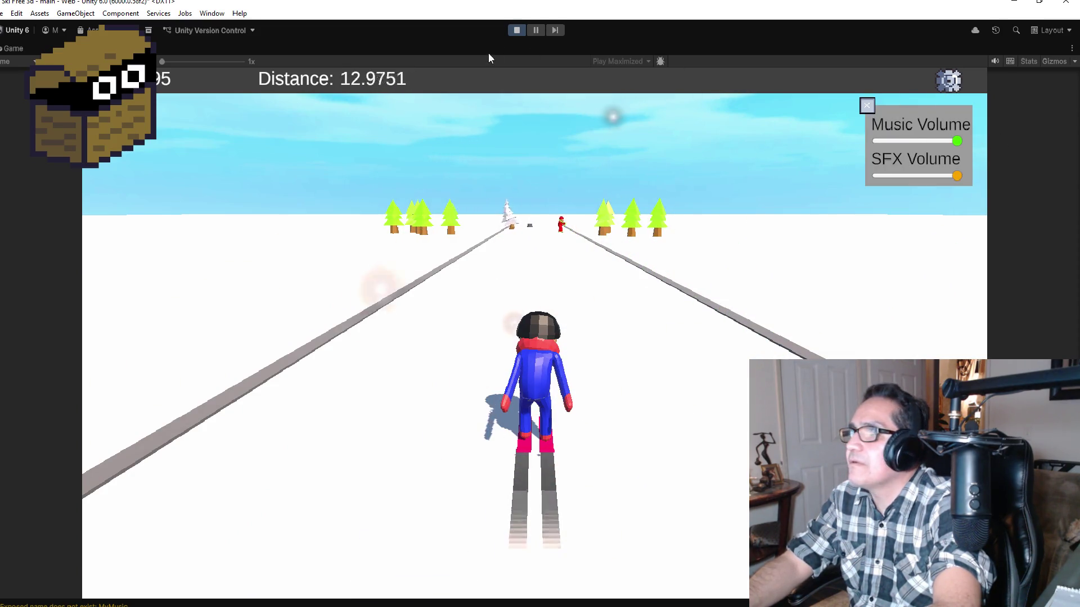
{"action": "left_click", "coordinate": [518, 32]}
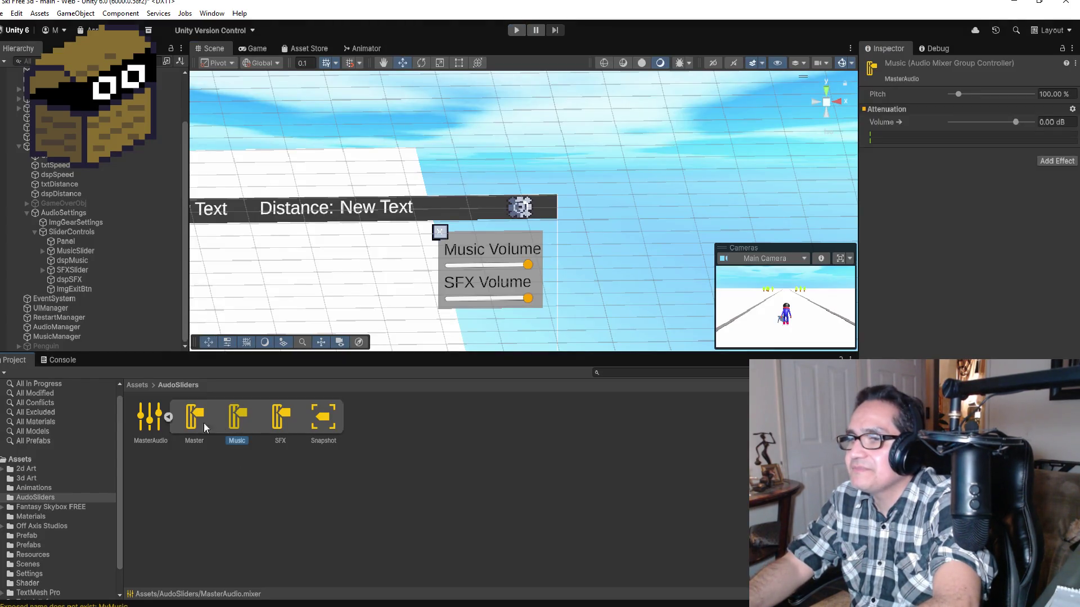
Inspect the Master and Music mixer groups' settings and option menus.
{"action": "left_click", "coordinate": [194, 421]}
{"action": "right_click", "coordinate": [196, 424]}
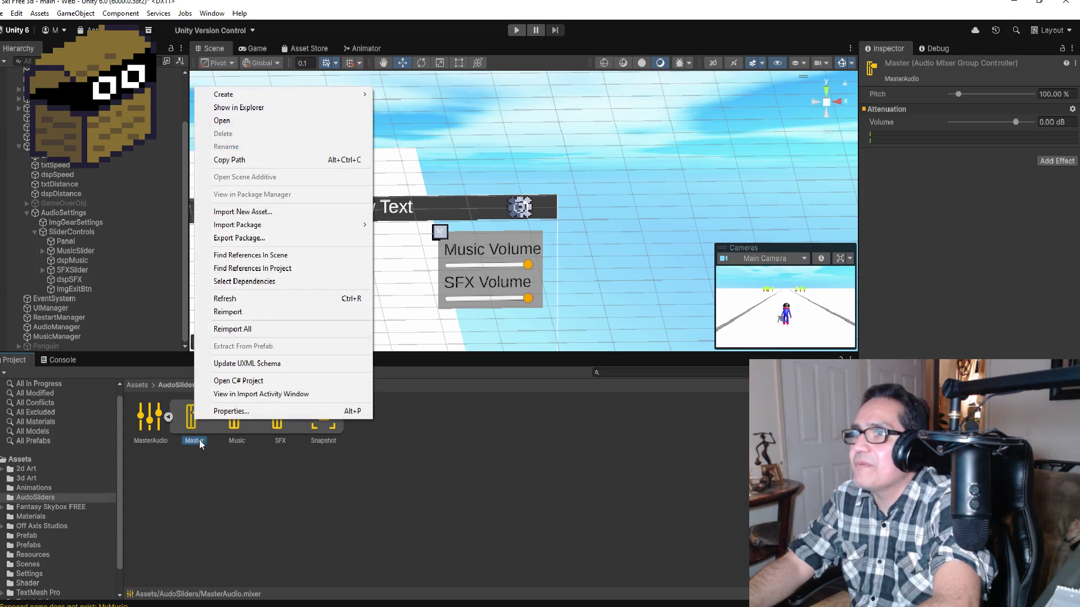
{"action": "left_click", "coordinate": [227, 469]}
{"action": "left_click", "coordinate": [240, 417]}
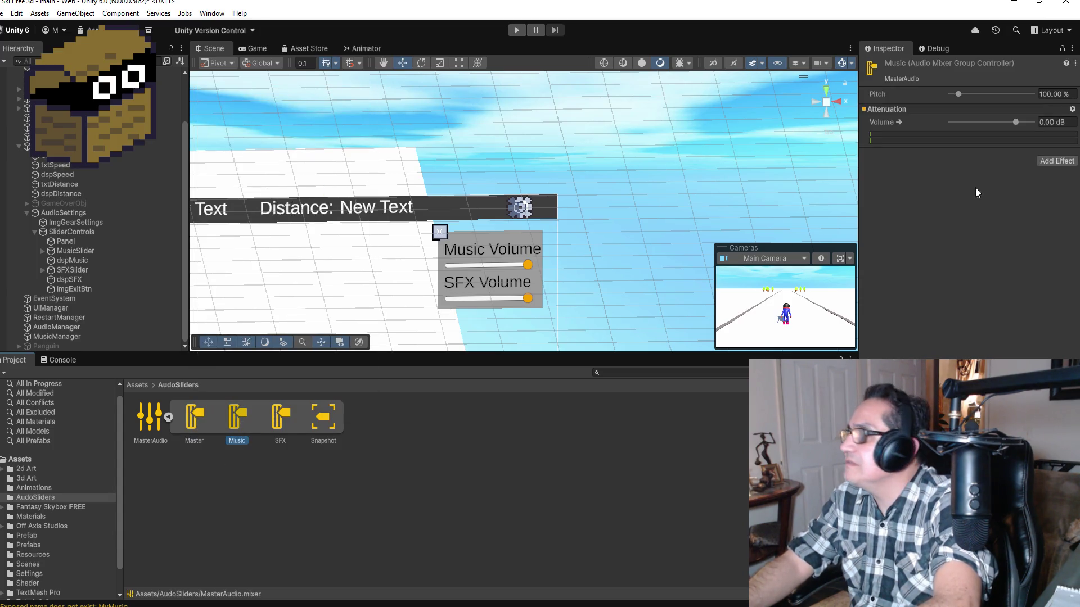
{"action": "left_click", "coordinate": [194, 421]}
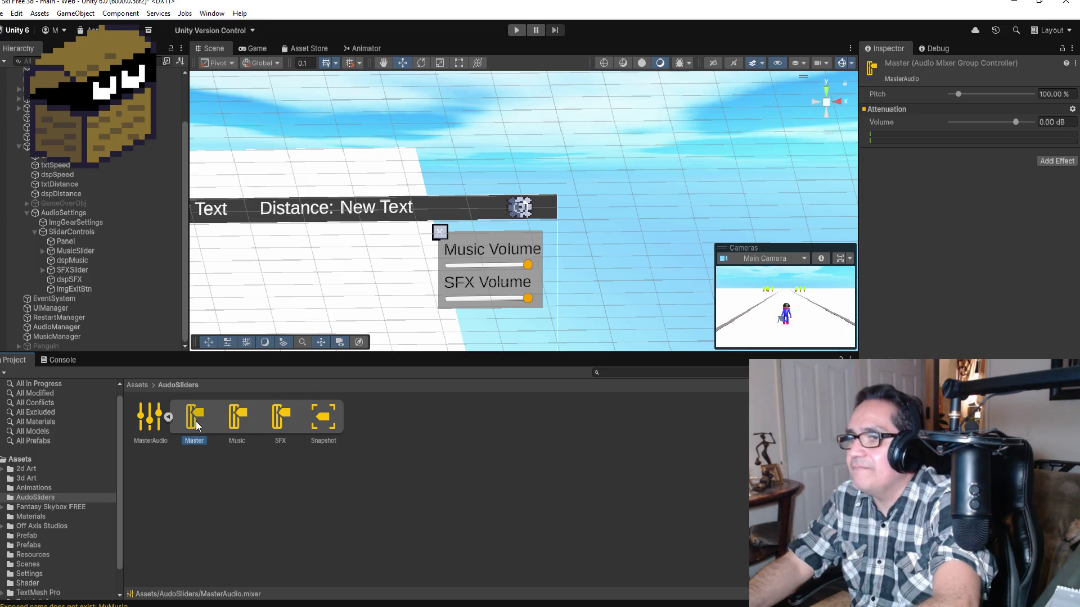
{"action": "left_click", "coordinate": [1075, 64]}
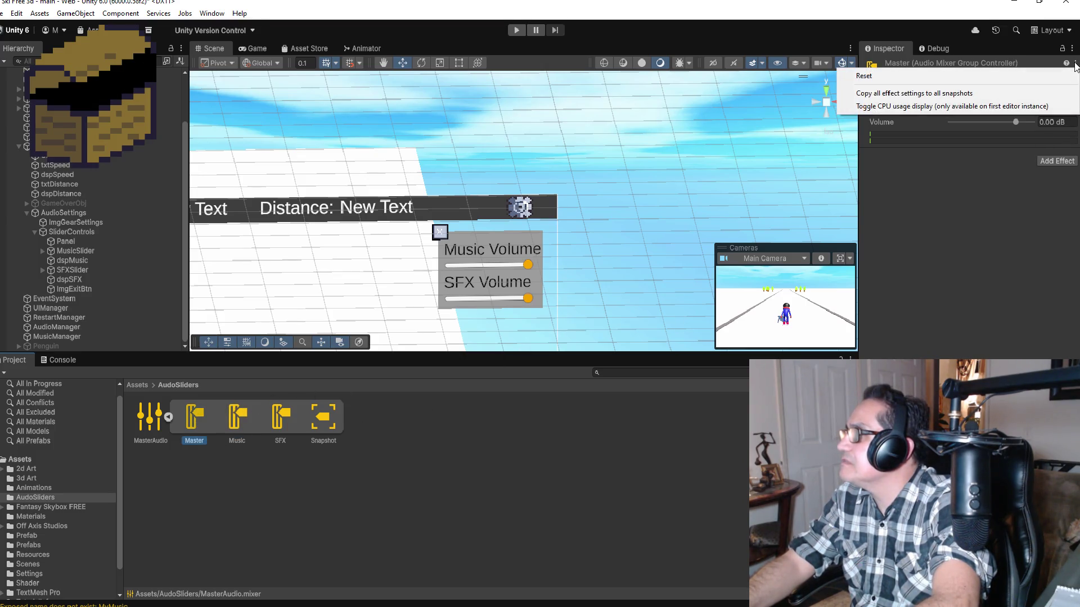
{"action": "left_click", "coordinate": [368, 460]}
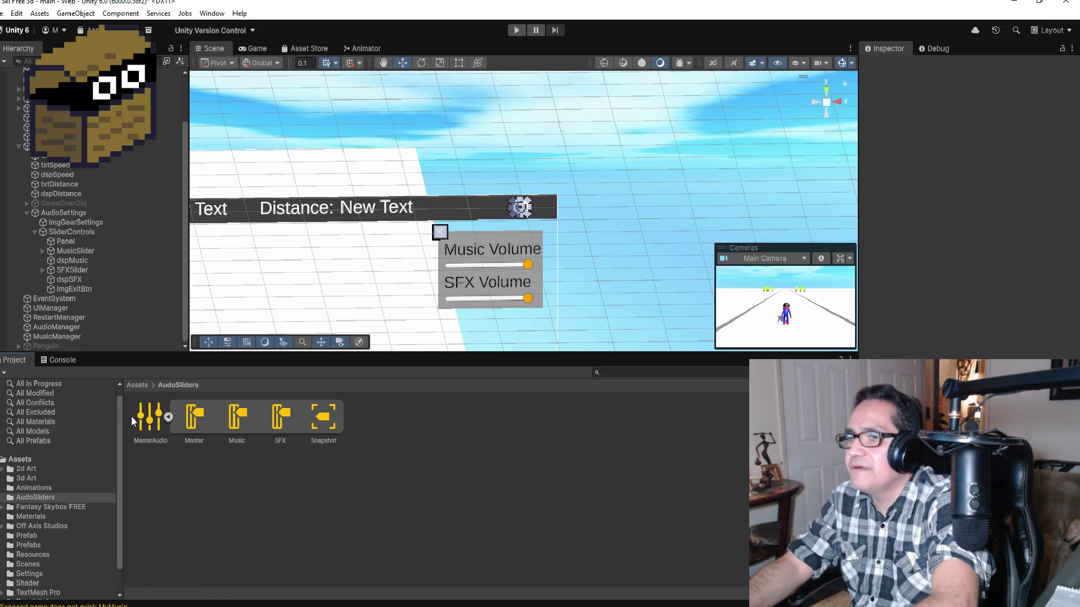
Review the MasterAudio mixer's own settings, then expand it and select the Music group.
{"action": "left_click", "coordinate": [168, 418]}
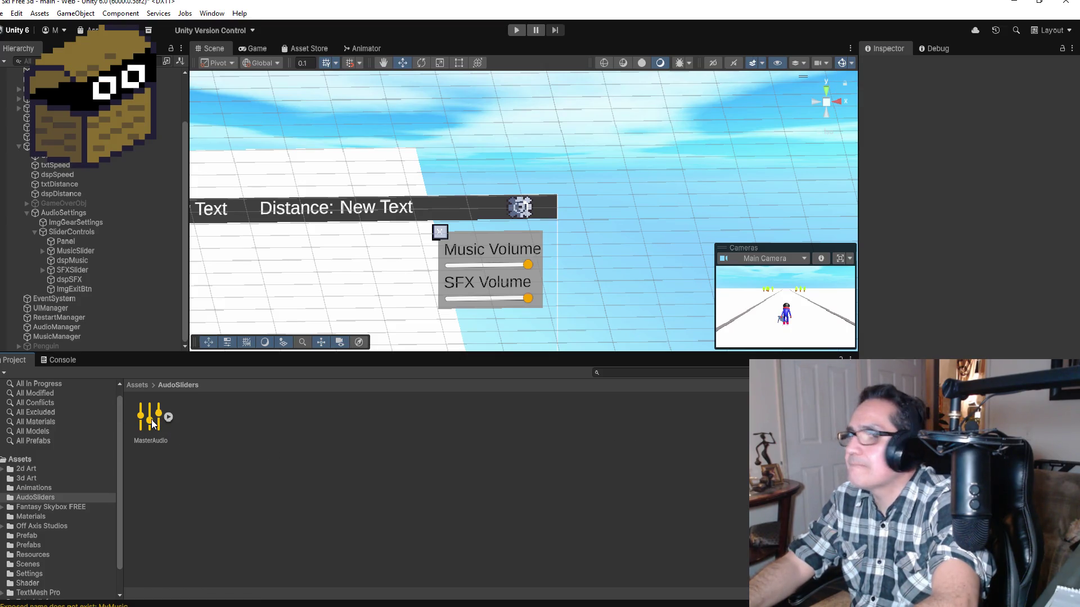
{"action": "right_click", "coordinate": [150, 419]}
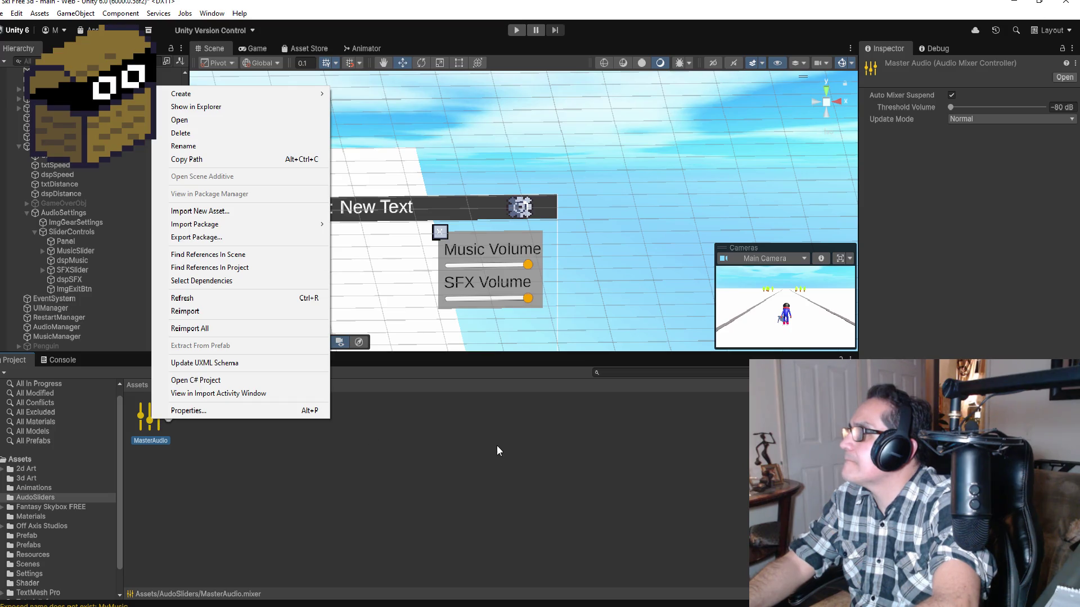
{"action": "left_click", "coordinate": [504, 445]}
{"action": "left_click", "coordinate": [160, 417]}
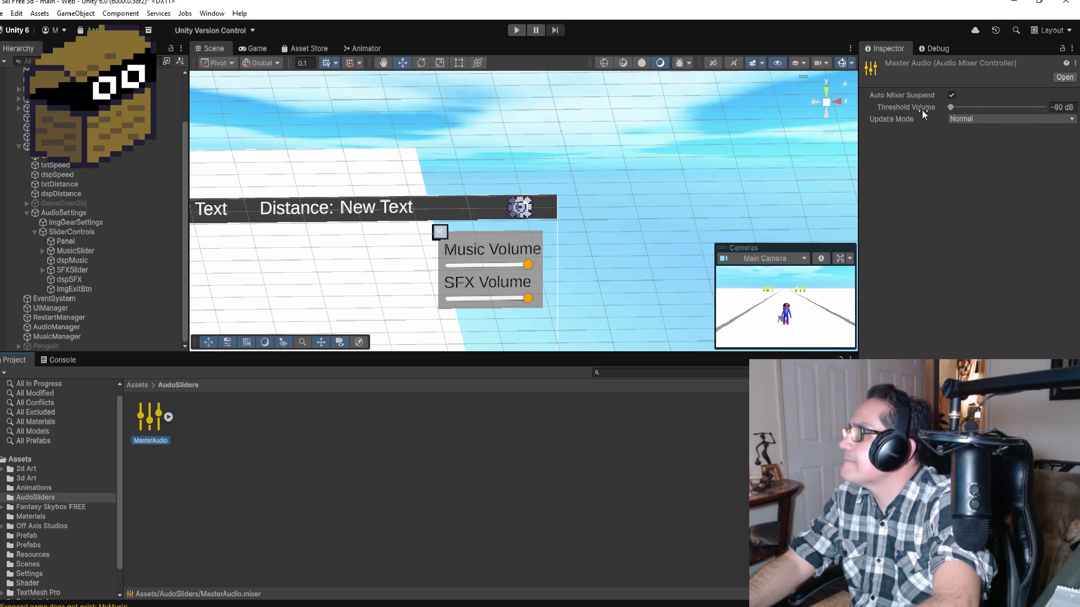
{"action": "left_click", "coordinate": [169, 418]}
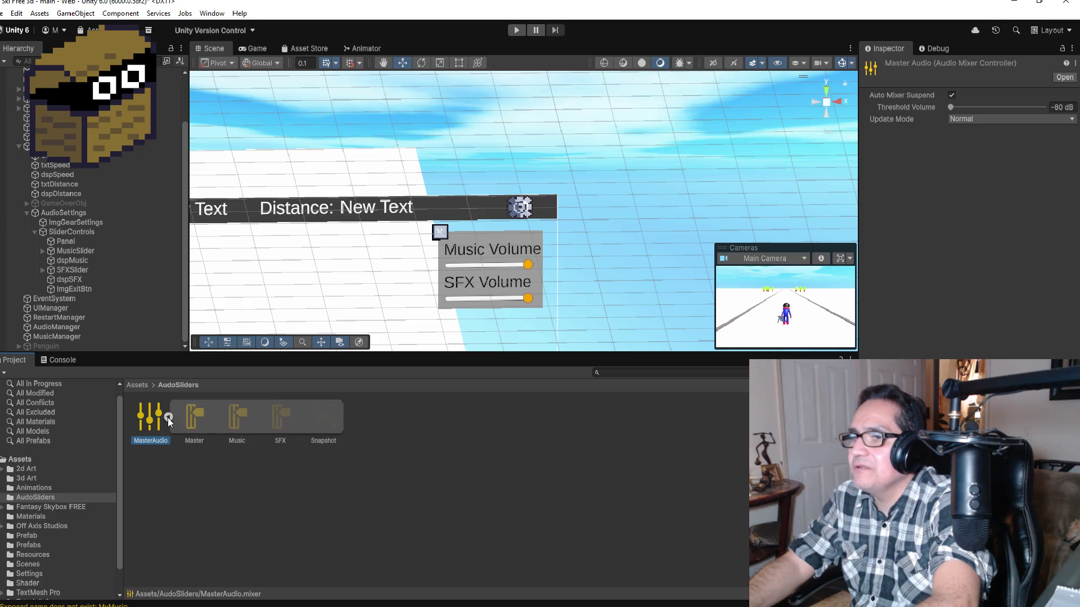
{"action": "left_click", "coordinate": [235, 417]}
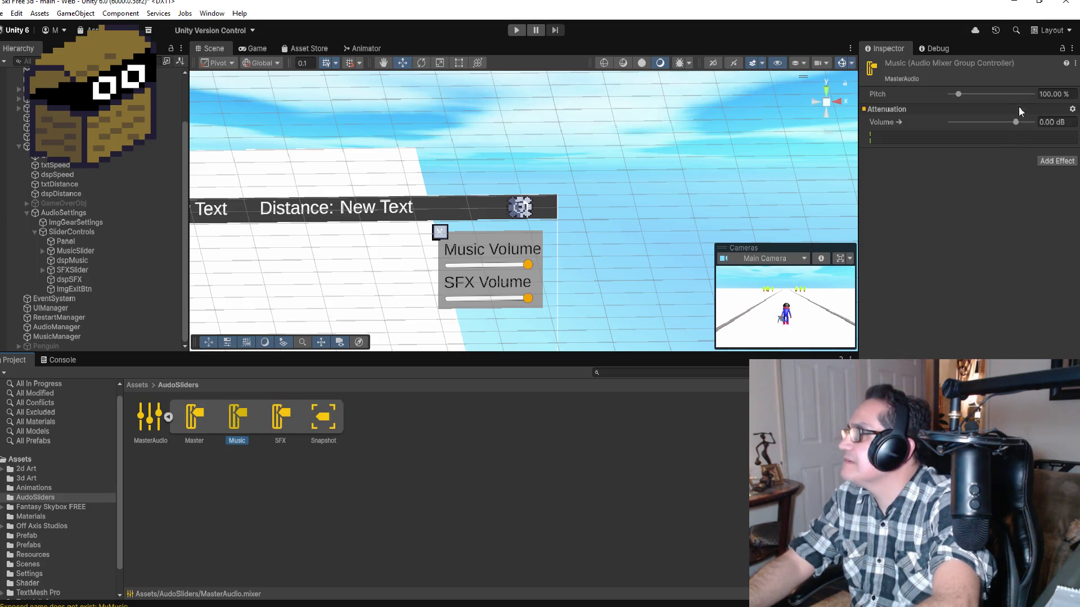
{"action": "left_click", "coordinate": [1074, 63]}
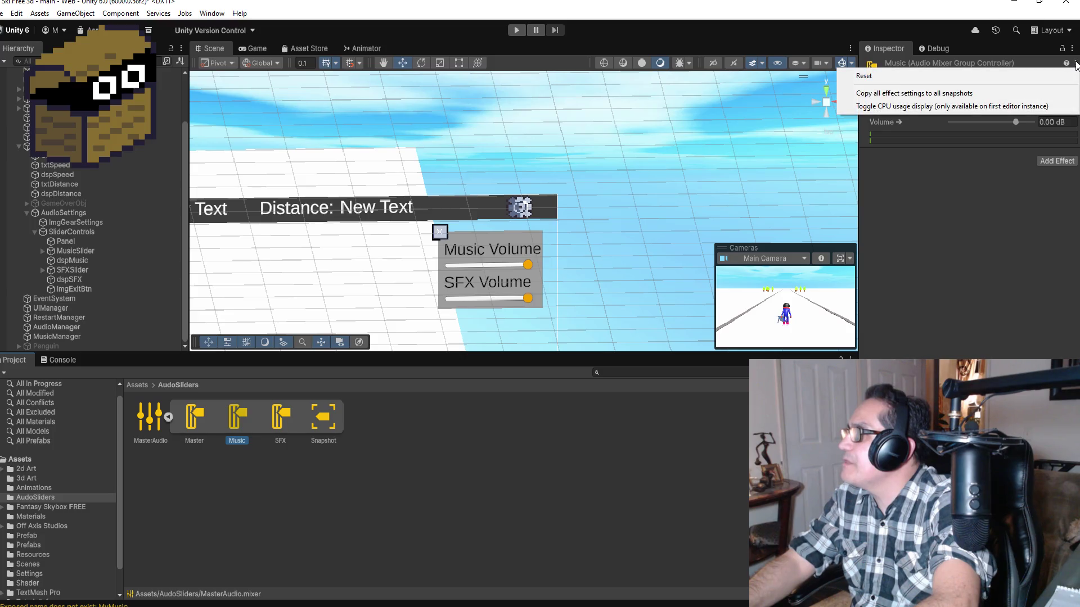
{"action": "left_click", "coordinate": [1005, 239]}
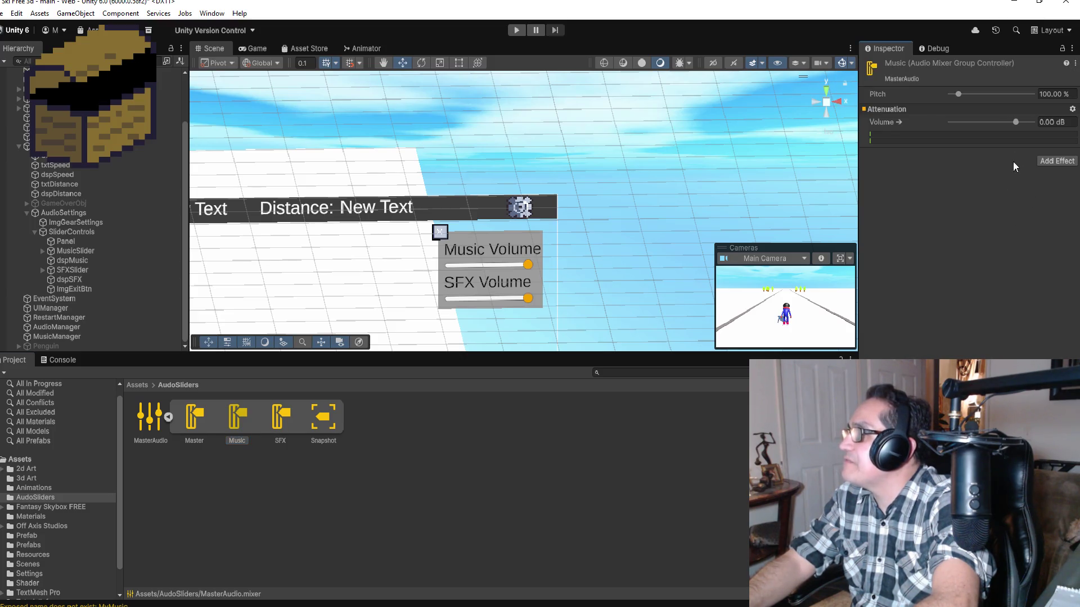
Lower the Music group's volume to -16.80 dB and browse the Volume right-click menu.
{"action": "left_click", "coordinate": [1010, 123]}
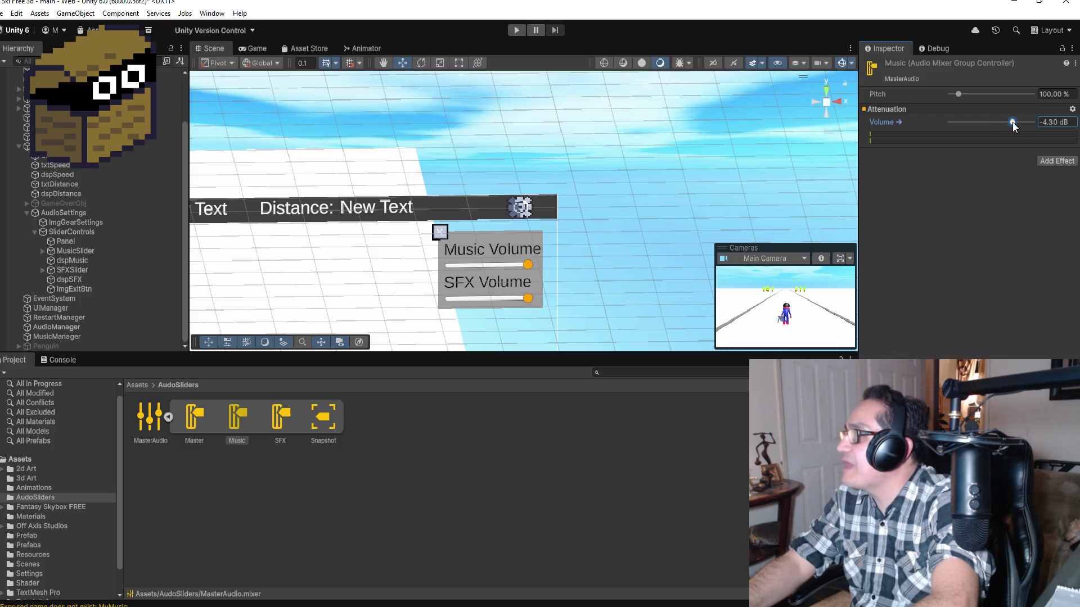
{"action": "left_click_drag", "start_coordinate": [1010, 126], "coordinate": [1004, 129]}
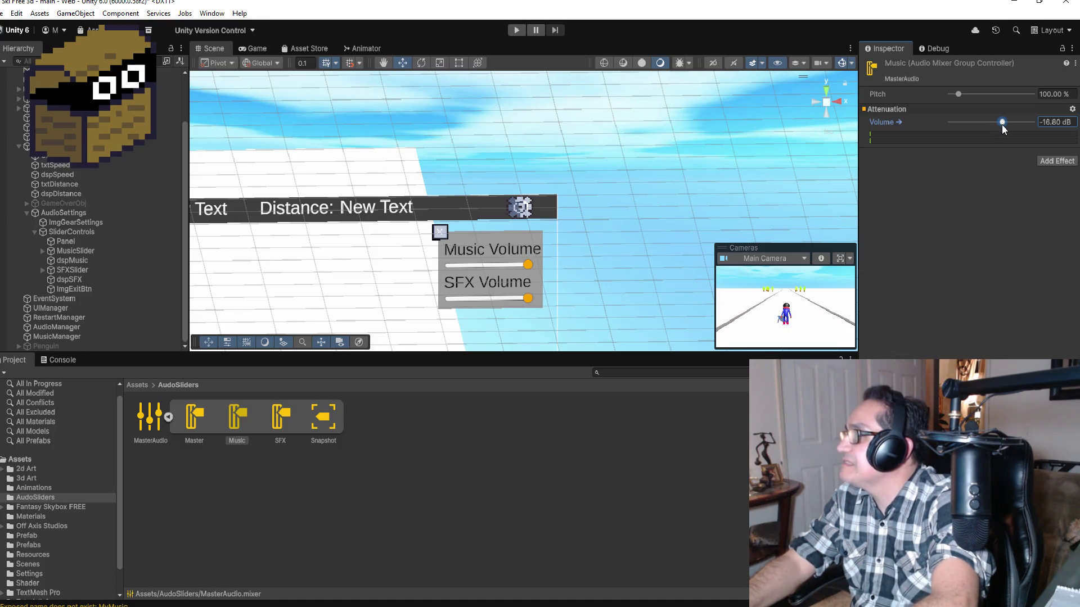
{"action": "right_click", "coordinate": [933, 123]}
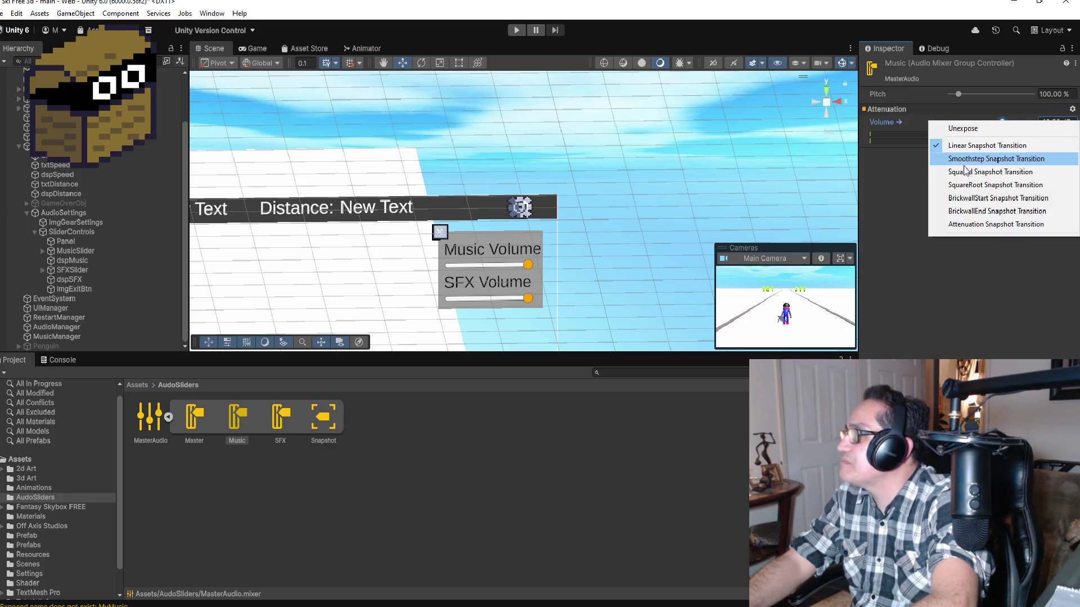
{"action": "left_click", "coordinate": [963, 271]}
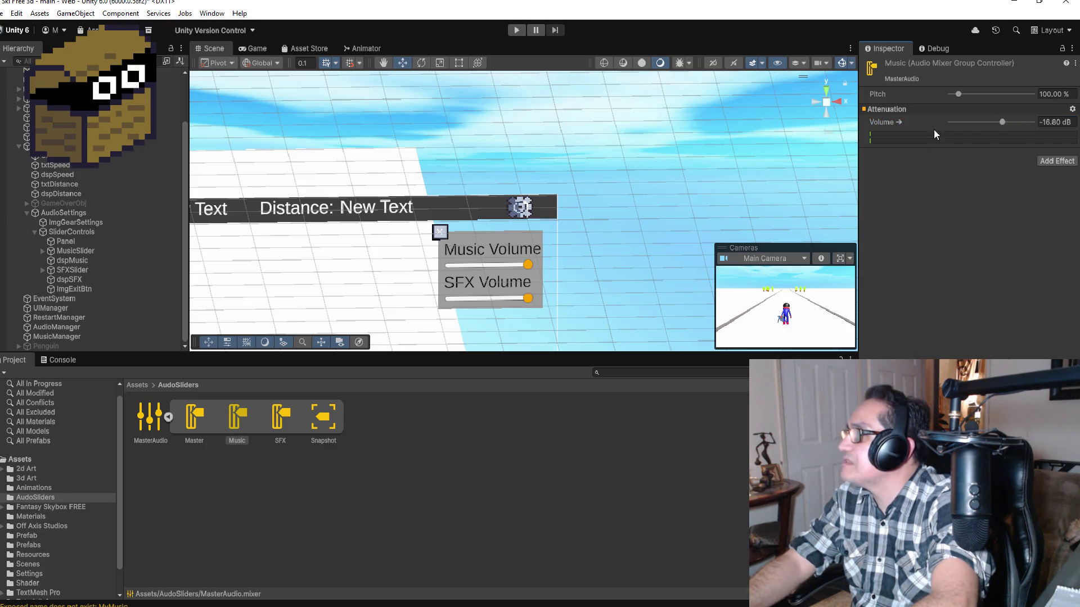
{"action": "right_click", "coordinate": [894, 124]}
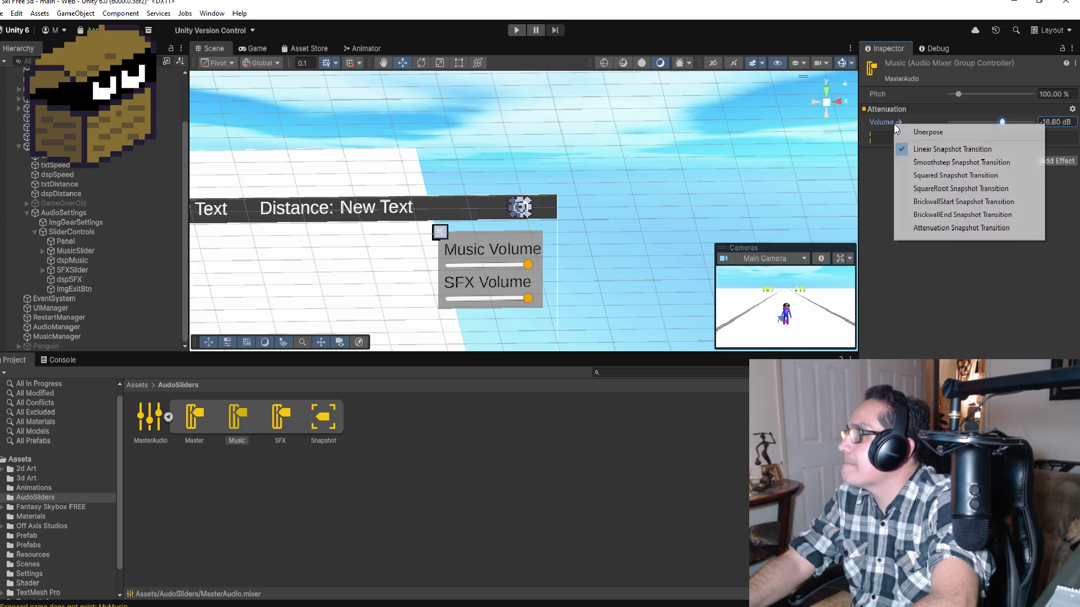
{"action": "left_click", "coordinate": [912, 287]}
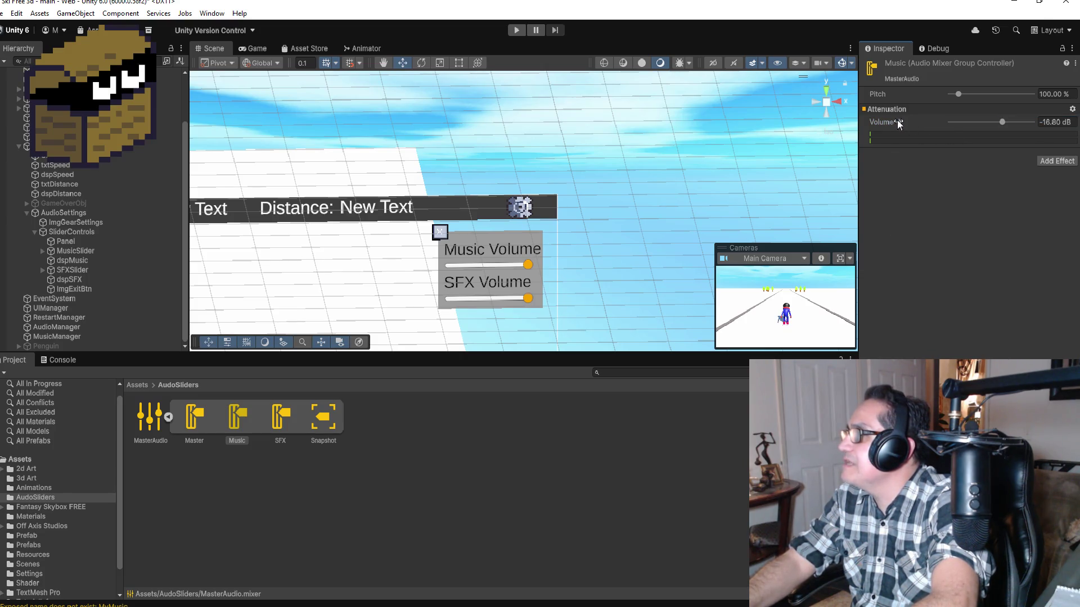
{"action": "right_click", "coordinate": [902, 120]}
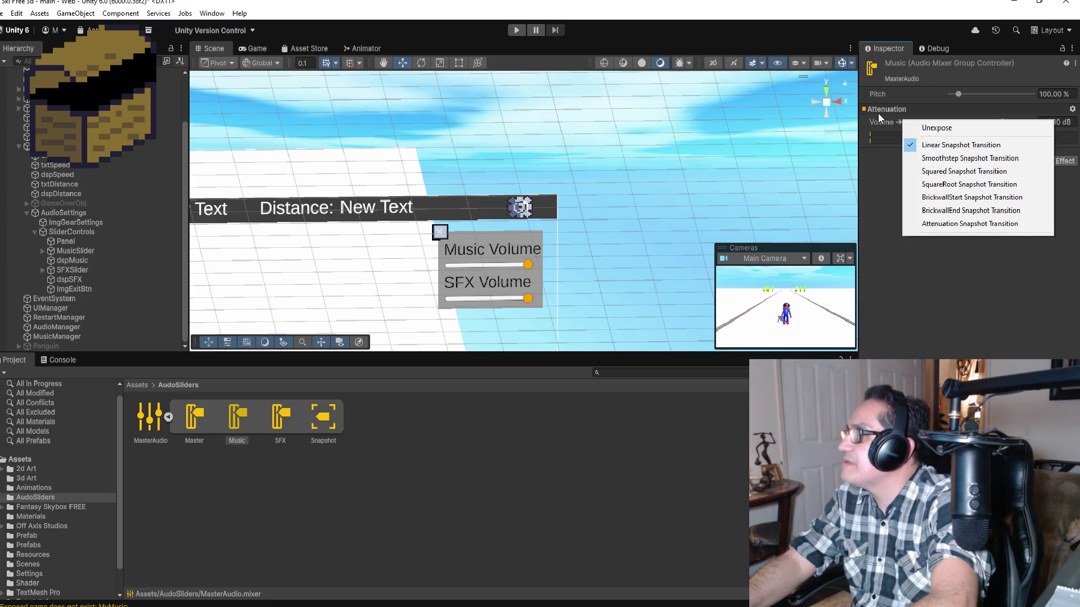
{"action": "left_click", "coordinate": [879, 112]}
Browse the Attenuation and Volume value right-click menus without changing anything.
{"action": "right_click", "coordinate": [879, 110]}
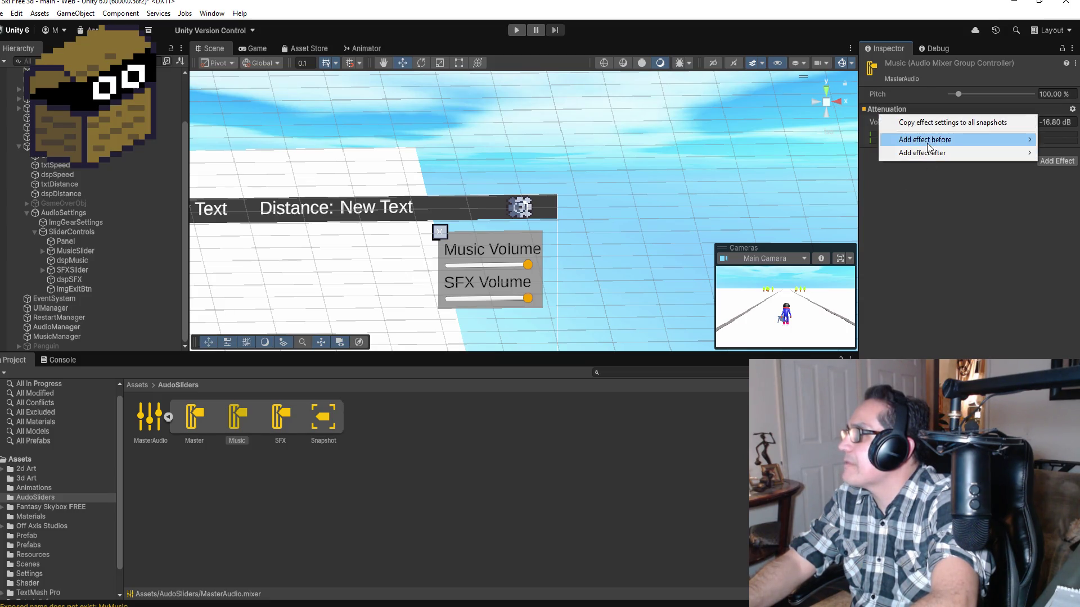
{"action": "left_click", "coordinate": [984, 247]}
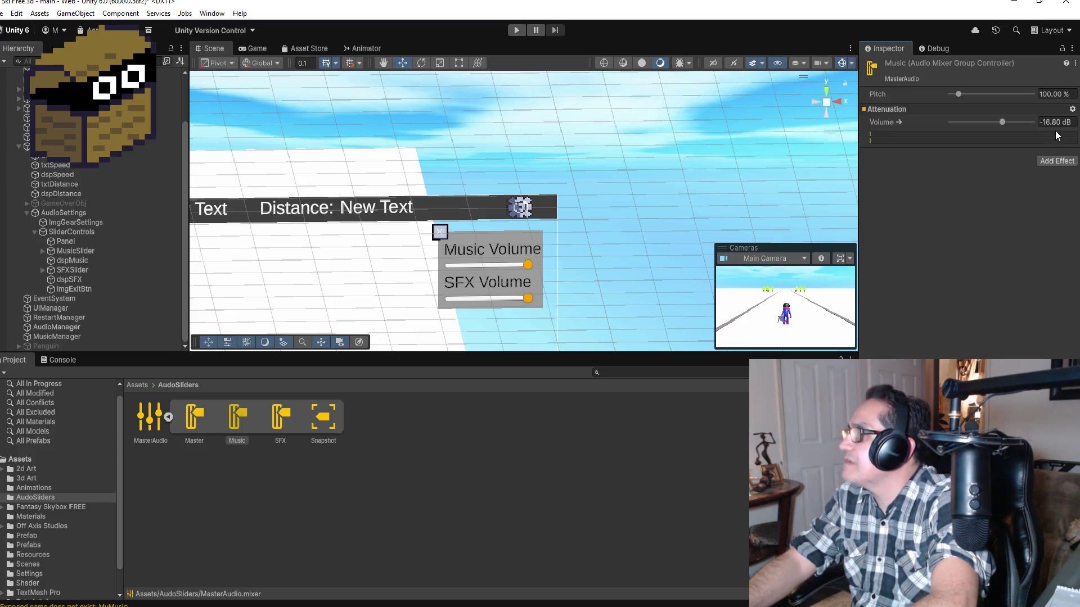
{"action": "left_click", "coordinate": [1072, 109]}
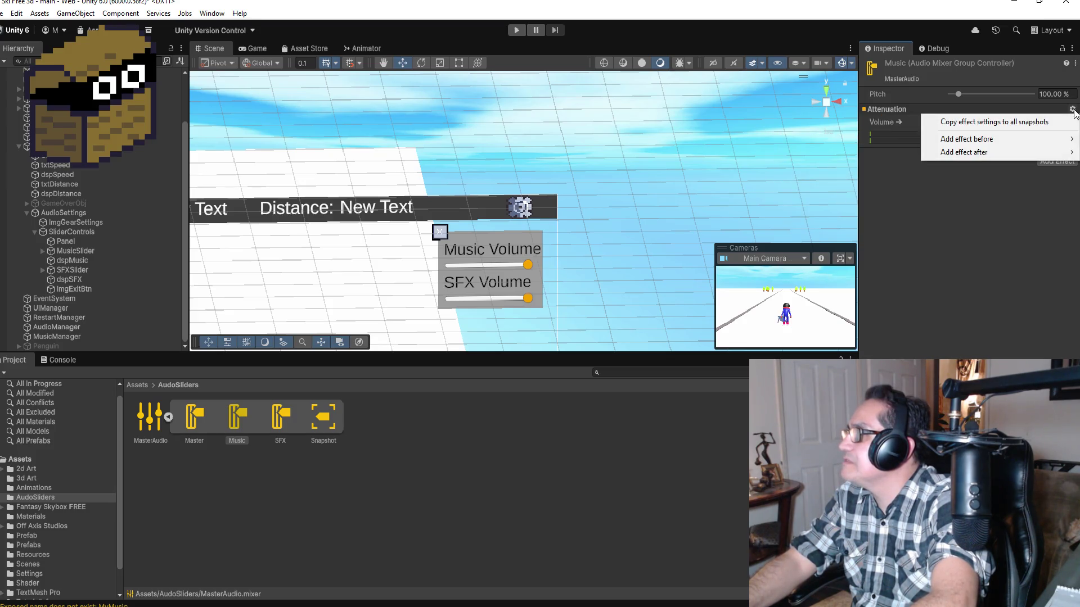
{"action": "left_click", "coordinate": [1032, 141]}
{"action": "right_click", "coordinate": [1048, 121]}
{"action": "left_click", "coordinate": [986, 213]}
Set the Music group's volume to -15.40 dB, then deselect the group.
{"action": "mouse_move", "coordinate": [1002, 126]}
{"action": "left_mouse_down"}
{"action": "mouse_move", "coordinate": [991, 125]}
{"action": "mouse_move", "coordinate": [1004, 127]}
{"action": "left_mouse_up"}
{"action": "right_click", "coordinate": [909, 122]}
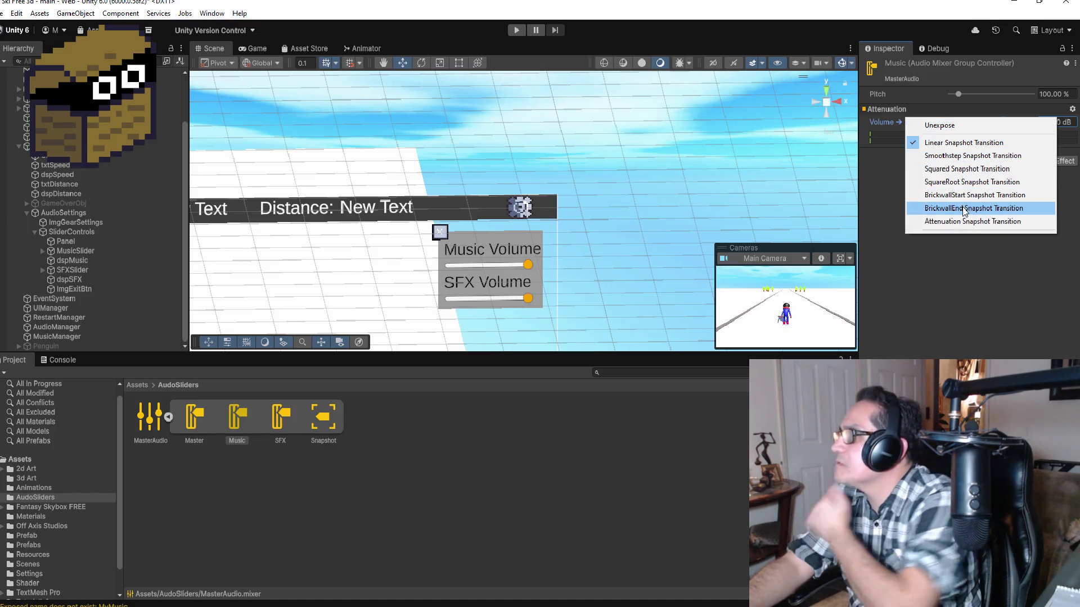
{"action": "left_click", "coordinate": [961, 337]}
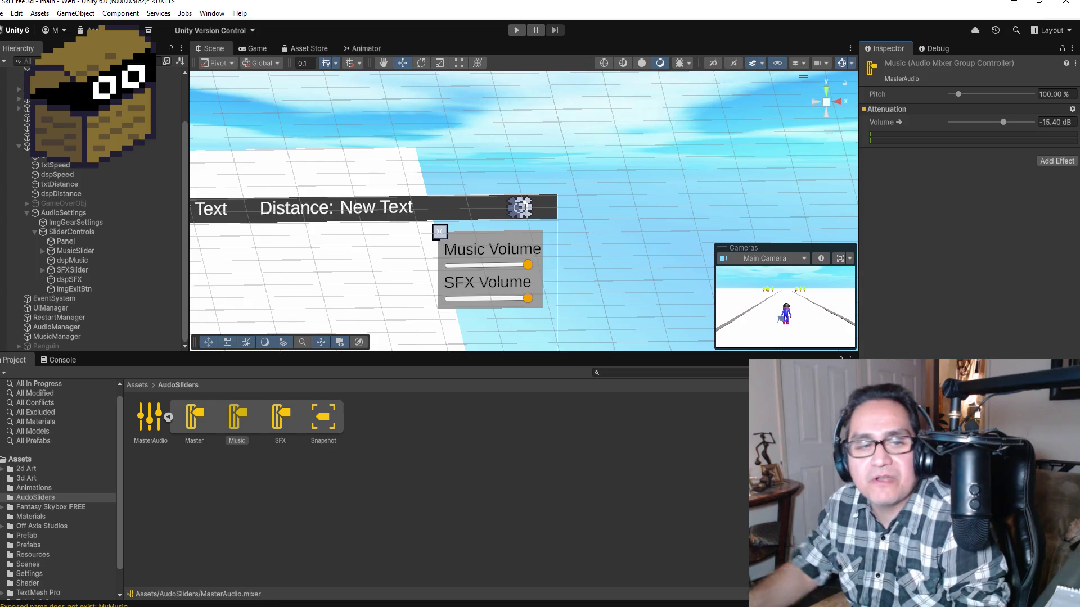
{"action": "mouse_move", "coordinate": [225, 606]}
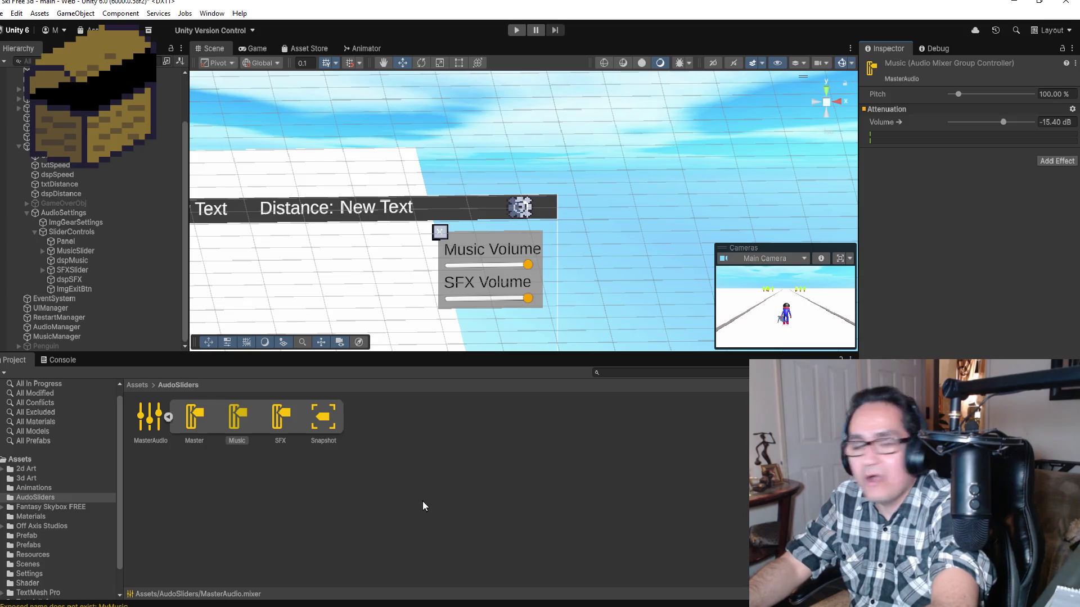
{"action": "left_click", "coordinate": [305, 586]}
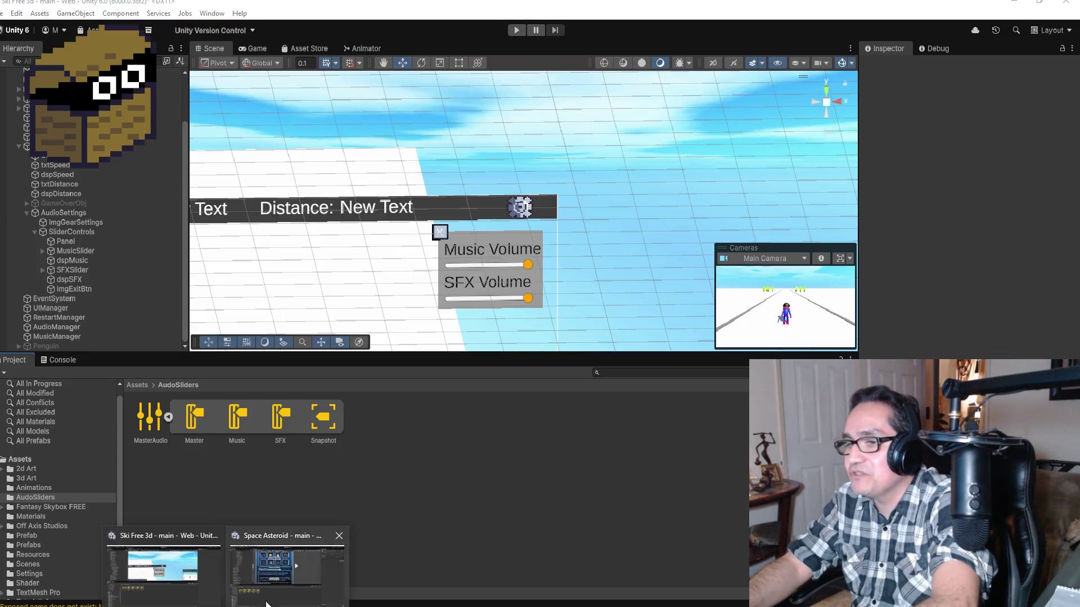
In the Space Asteroid project, lower the Sfx group's volume to about -10.60 dB.
{"action": "left_click", "coordinate": [287, 570]}
{"action": "left_click_drag", "start_coordinate": [1005, 122], "coordinate": [1010, 124]}
{"action": "right_click", "coordinate": [906, 123]}
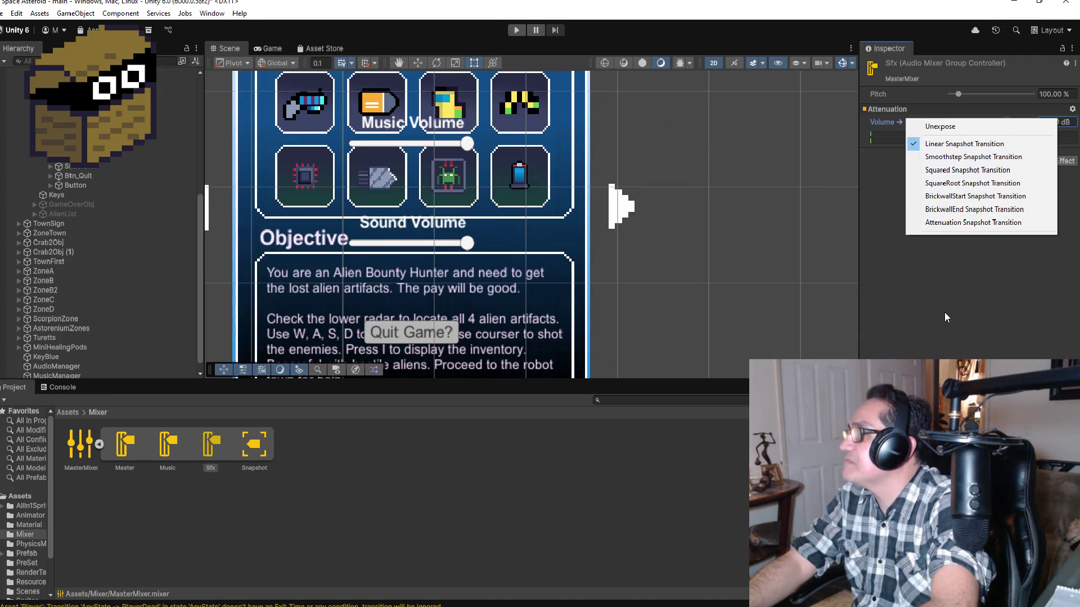
{"action": "left_click", "coordinate": [944, 313]}
{"action": "right_click", "coordinate": [897, 123]}
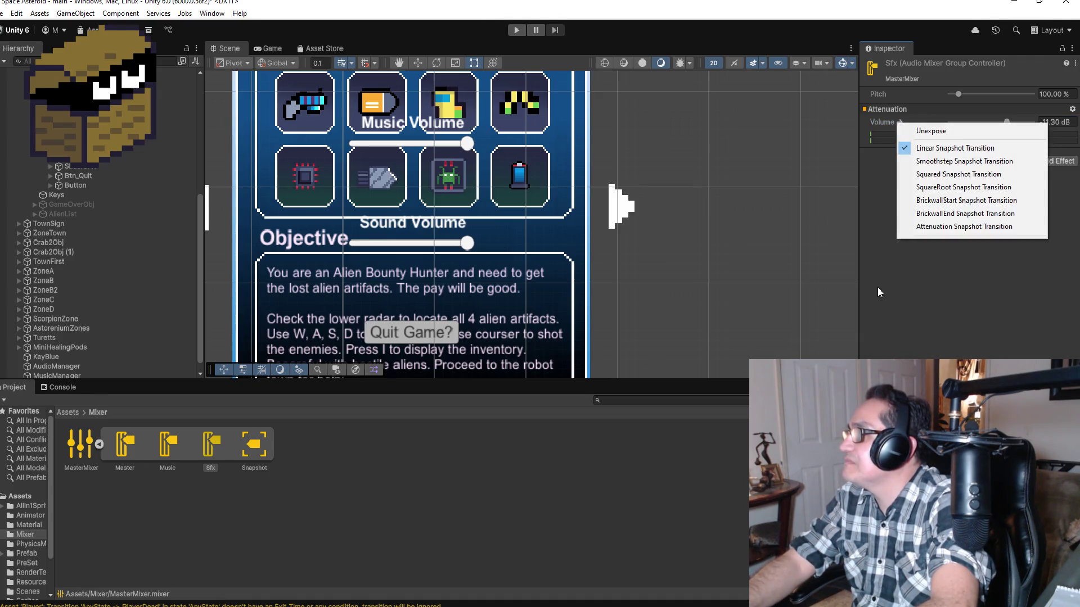
{"action": "left_click", "coordinate": [1029, 195]}
Browse the Inspector menus and select the Sfx, Snapshot and MasterMixer assets in turn.
{"action": "left_click", "coordinate": [1075, 63]}
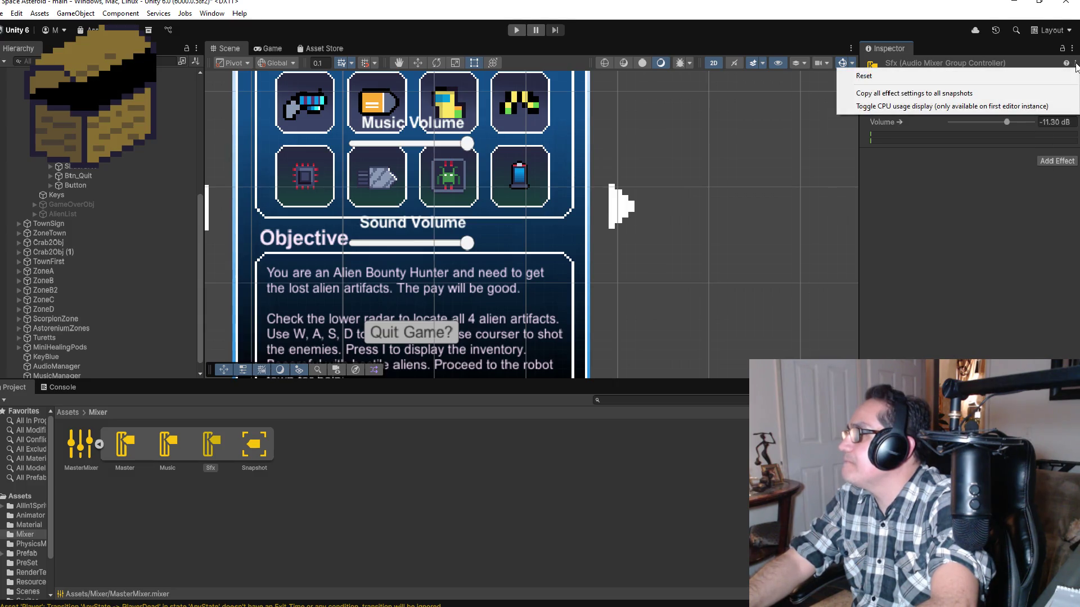
{"action": "left_click", "coordinate": [1006, 192]}
{"action": "left_click", "coordinate": [1072, 52]}
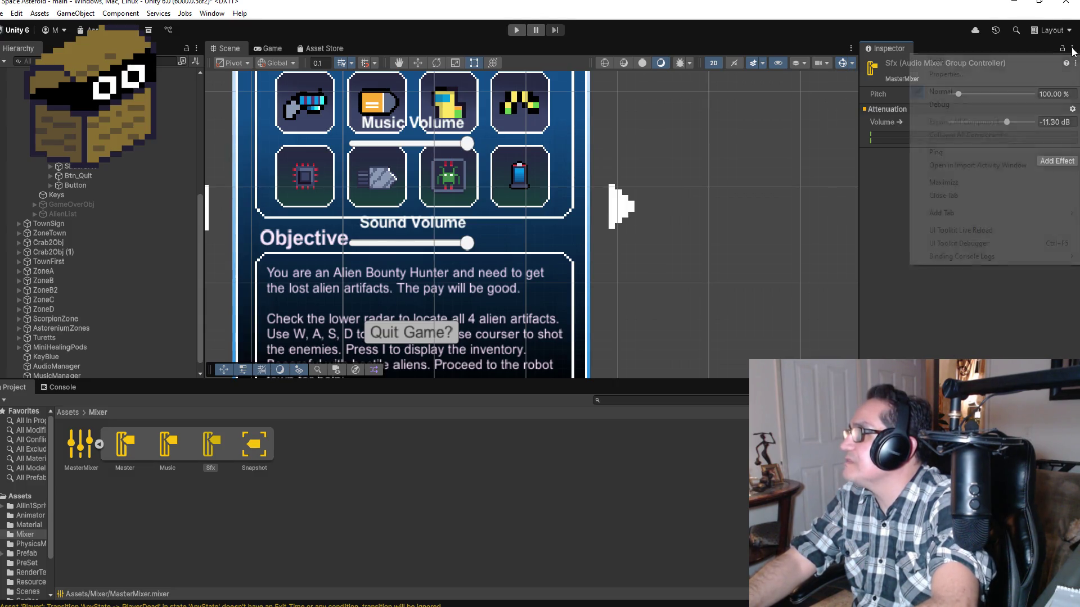
{"action": "left_click", "coordinate": [975, 353]}
{"action": "left_click", "coordinate": [206, 448]}
{"action": "left_click", "coordinate": [250, 445]}
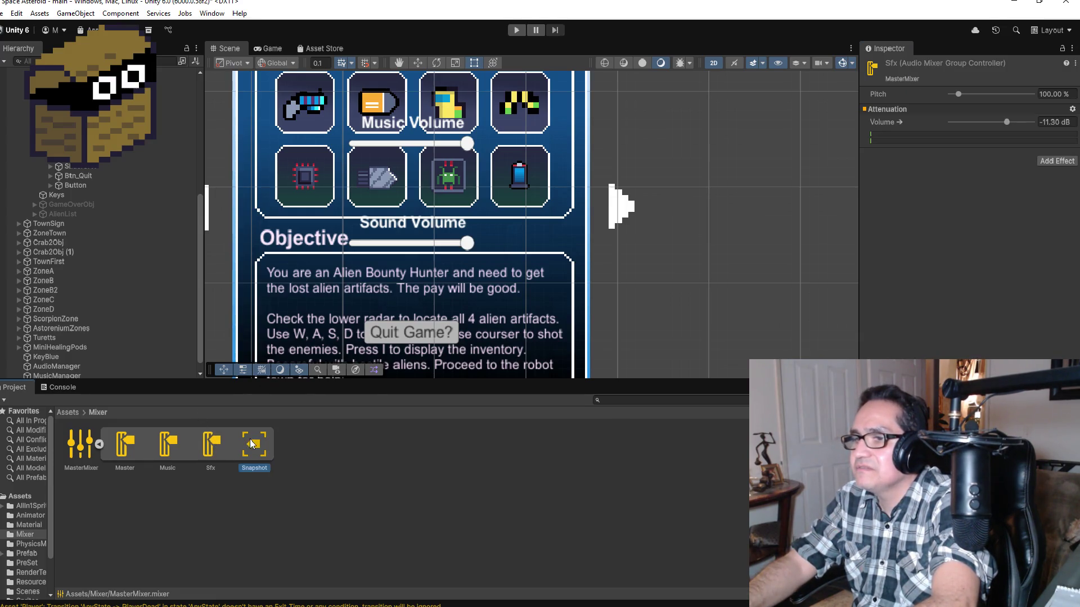
{"action": "left_click", "coordinate": [88, 447]}
{"action": "right_click", "coordinate": [92, 445]}
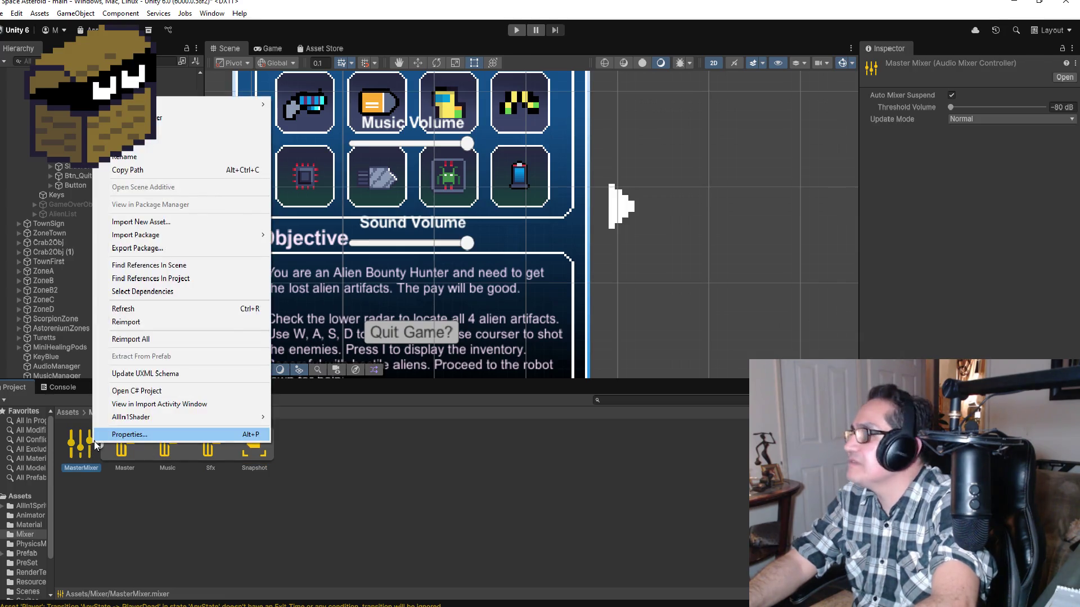
{"action": "key", "text": "Escape"}
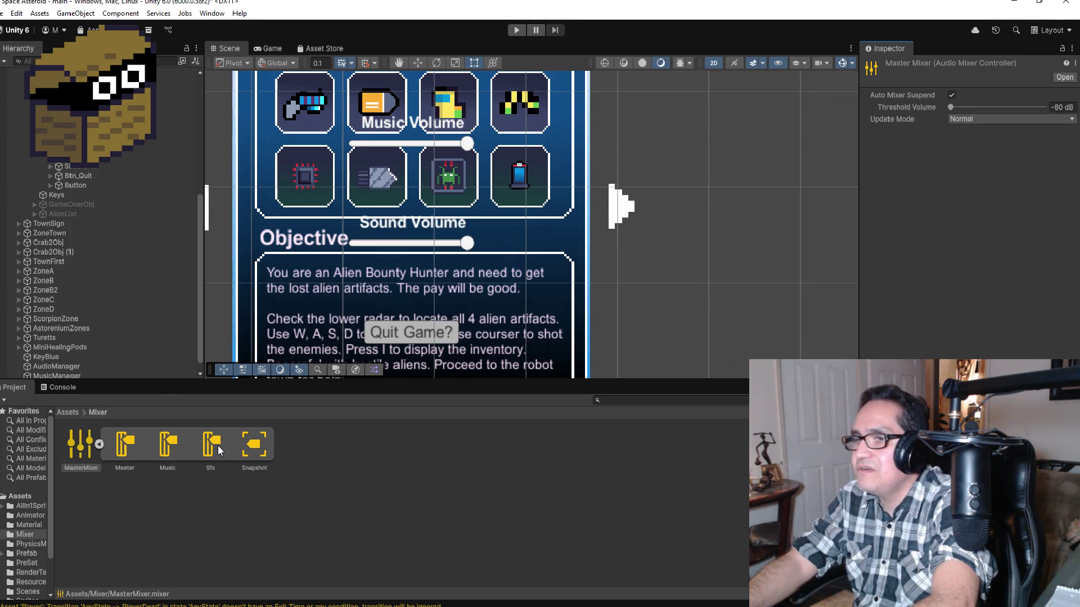
Reselect the Sfx group and check its settings and Volume option menus.
{"action": "left_click", "coordinate": [217, 446]}
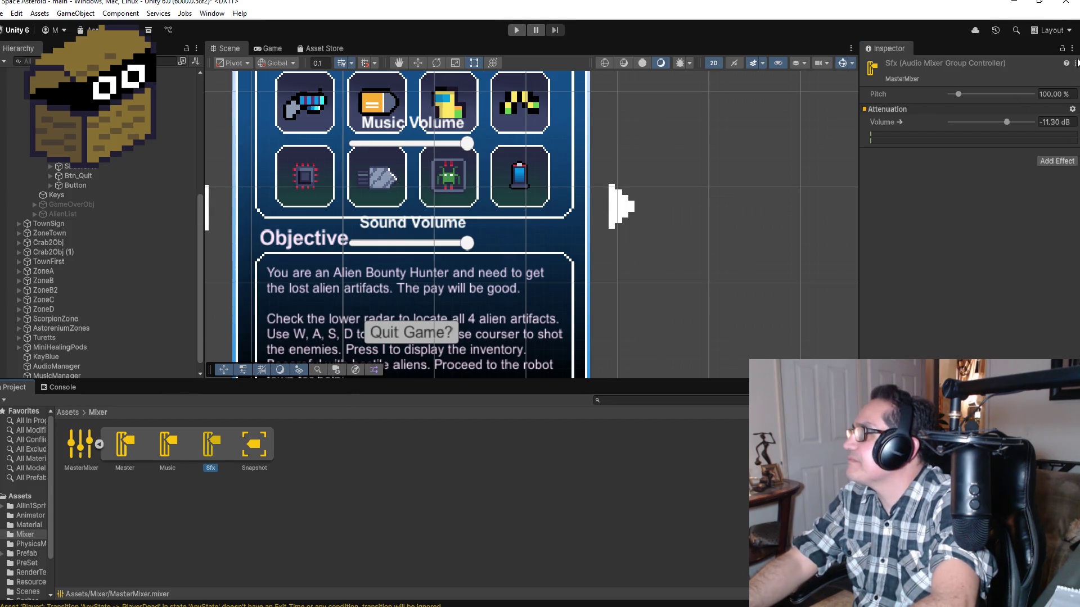
{"action": "left_click", "coordinate": [1076, 63]}
{"action": "left_click", "coordinate": [1072, 48]}
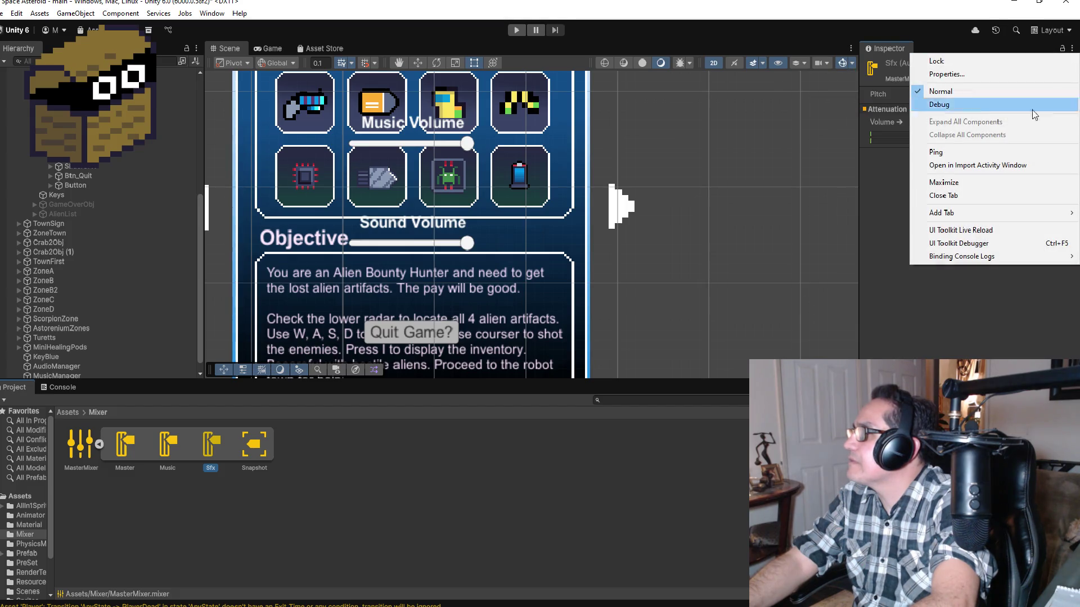
{"action": "key", "text": "Escape"}
{"action": "right_click", "coordinate": [969, 64]}
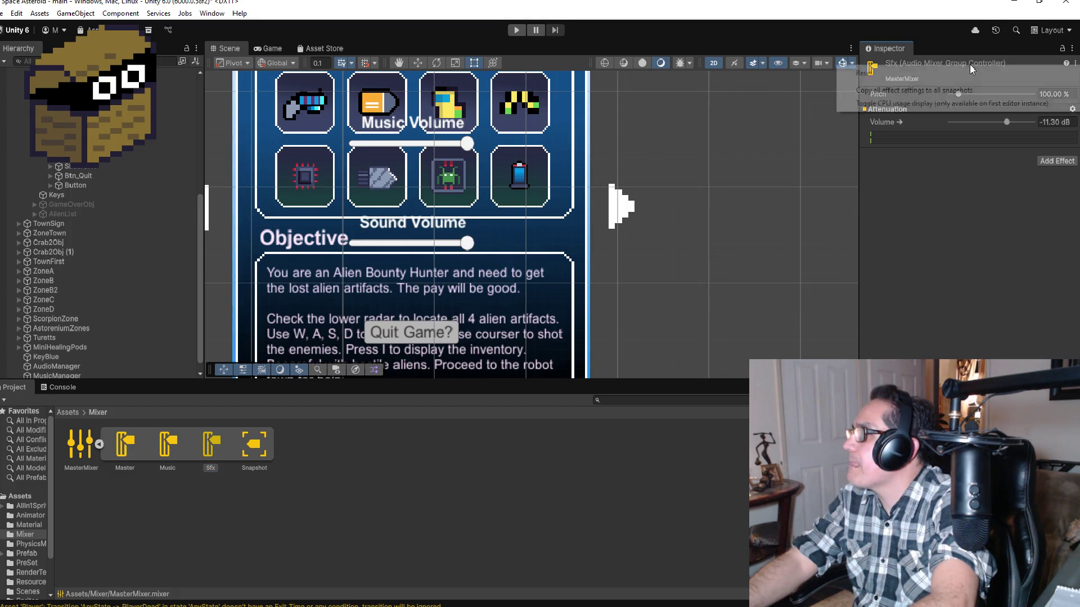
{"action": "left_click", "coordinate": [949, 291]}
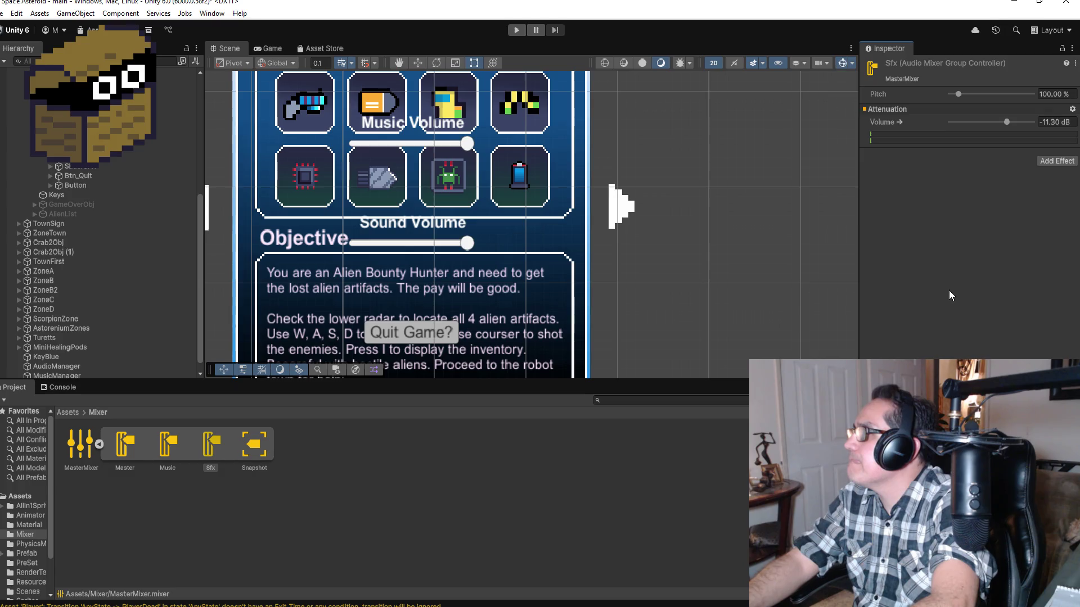
{"action": "right_click", "coordinate": [904, 121]}
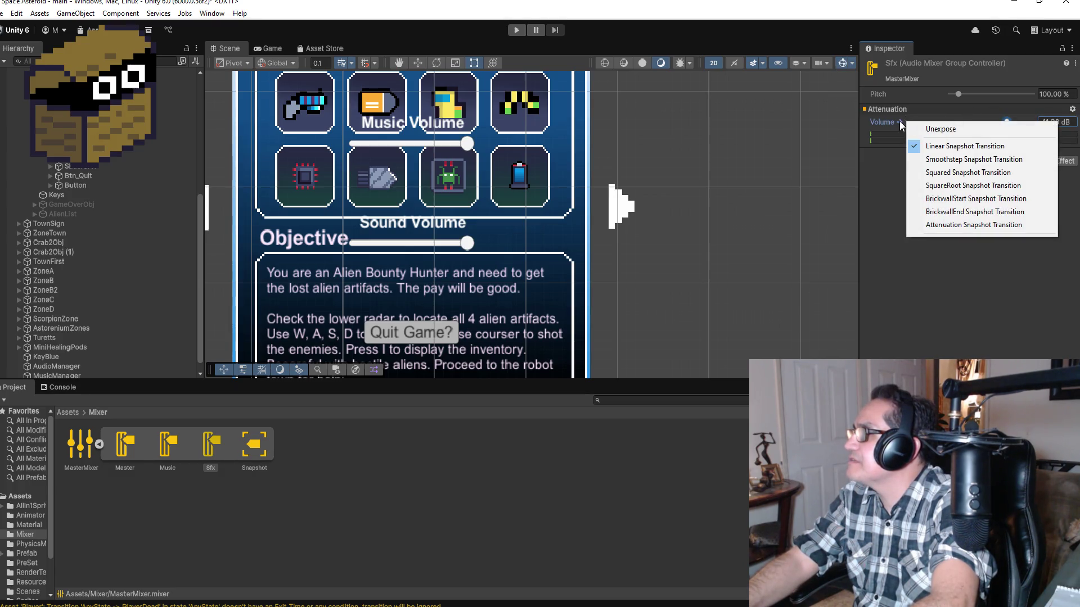
{"action": "right_click", "coordinate": [899, 120]}
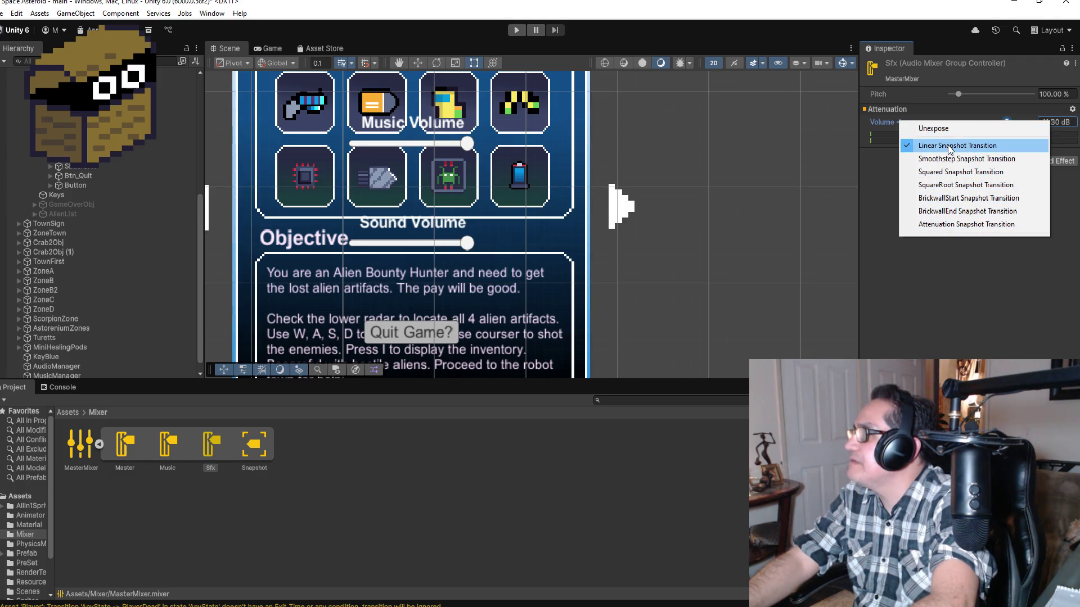
{"action": "left_click", "coordinate": [953, 350]}
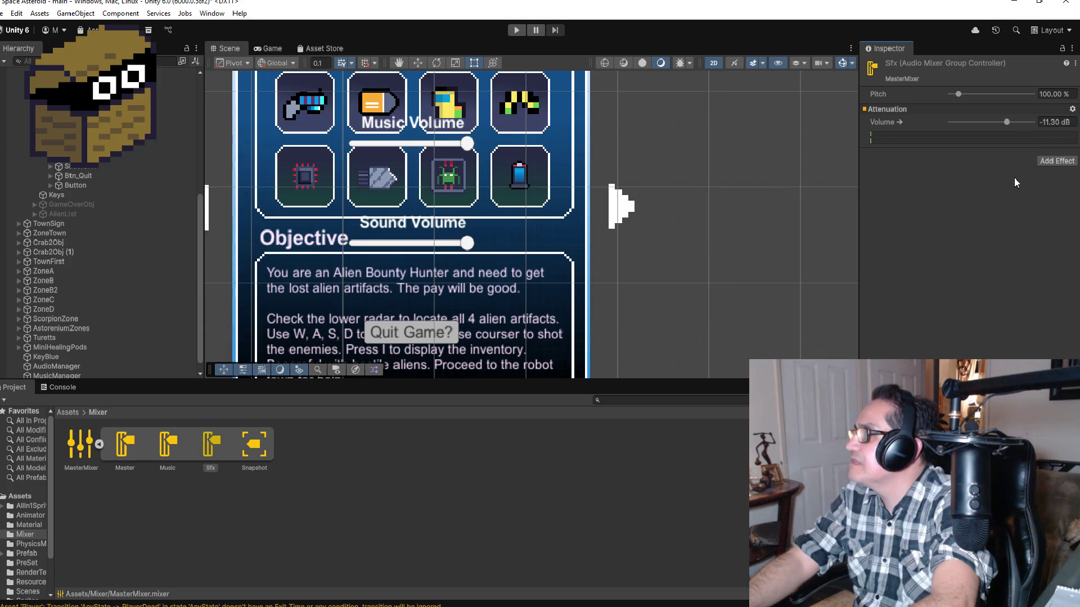
Raise the Sfx volume to -8.90 dB, then collapse and select the MasterMixer asset.
{"action": "left_click_drag", "start_coordinate": [876, 120], "coordinate": [893, 123]}
{"action": "right_click", "coordinate": [895, 124]}
{"action": "right_click", "coordinate": [891, 123]}
{"action": "right_click", "coordinate": [881, 120]}
{"action": "right_click", "coordinate": [873, 122]}
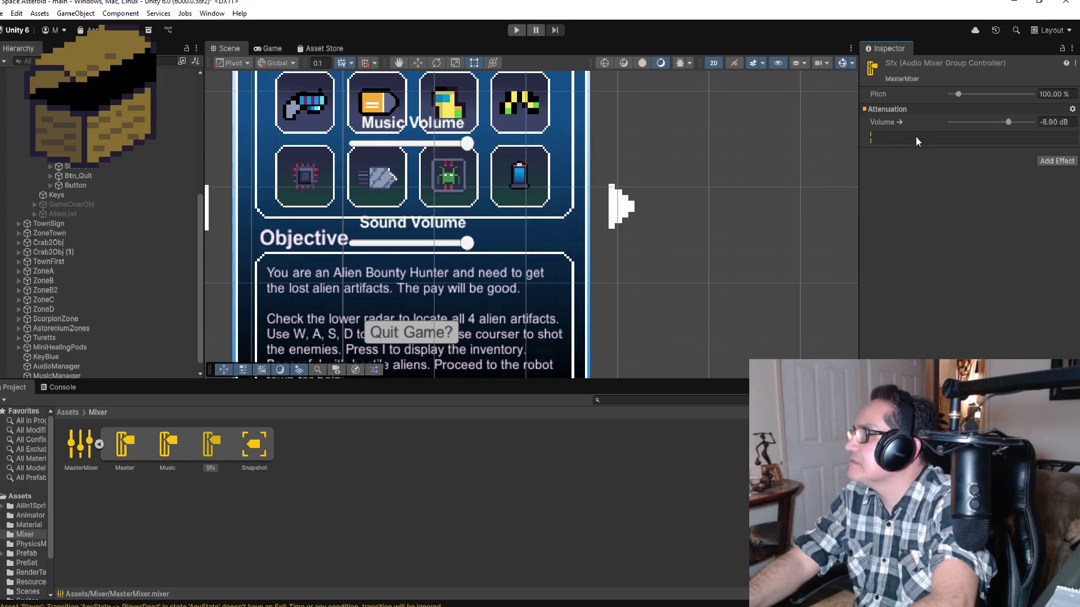
{"action": "left_click", "coordinate": [1075, 64]}
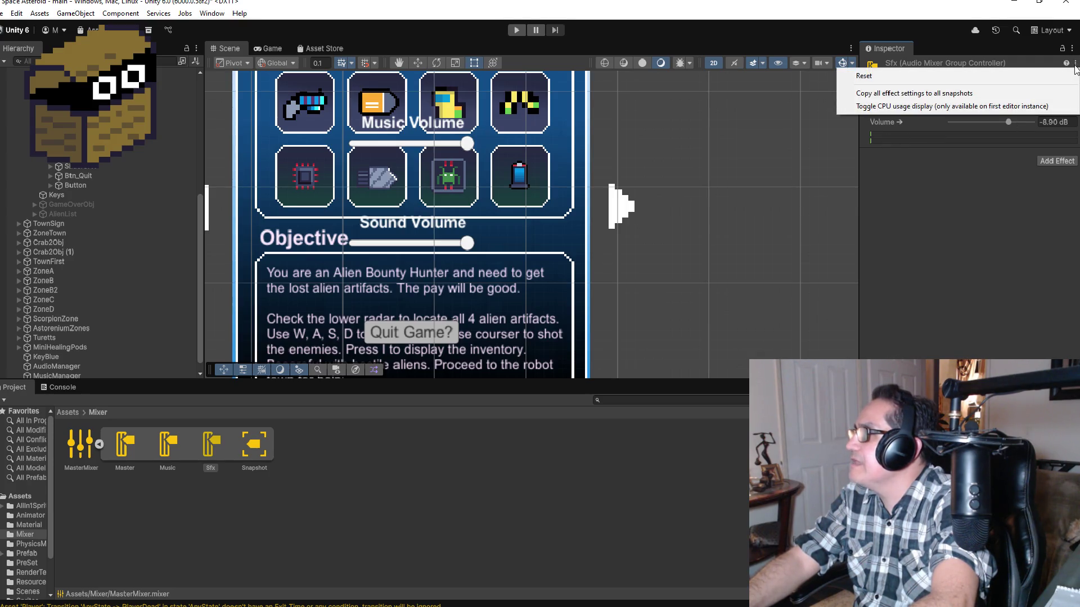
{"action": "left_click", "coordinate": [256, 450]}
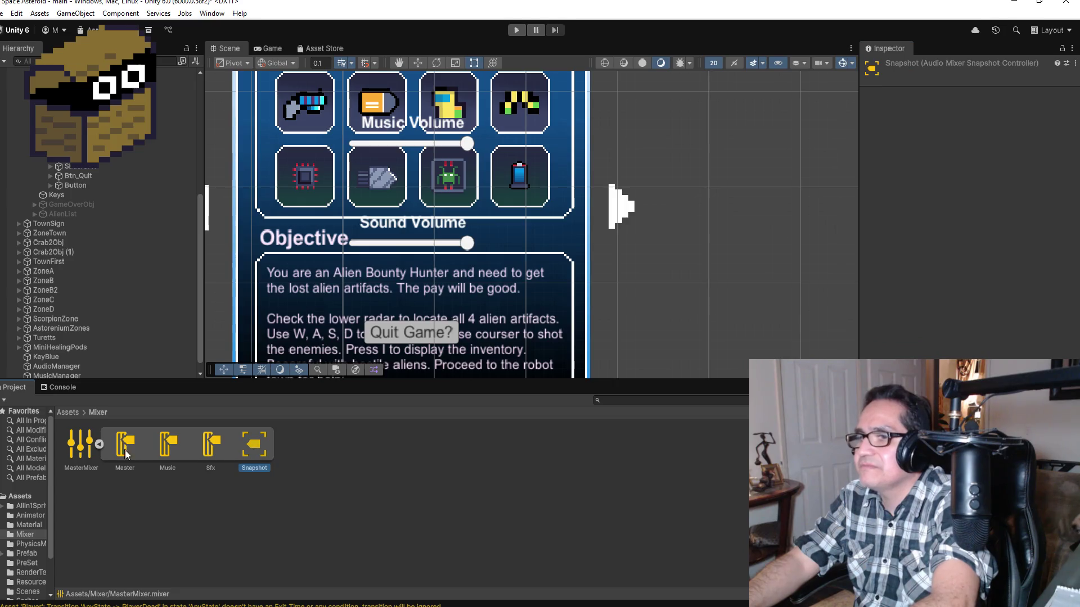
{"action": "left_click", "coordinate": [98, 445]}
{"action": "left_click", "coordinate": [79, 440]}
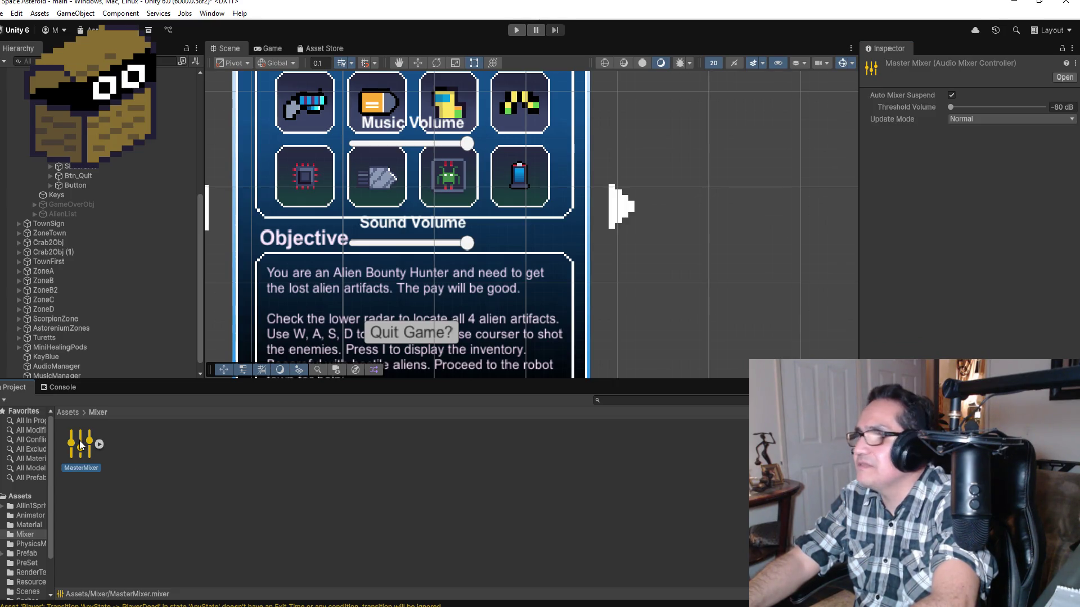
Open MasterMixer in the Audio Mixer and drag the Music group's volume to -29.30 dB.
{"action": "double_click", "coordinate": [79, 440]}
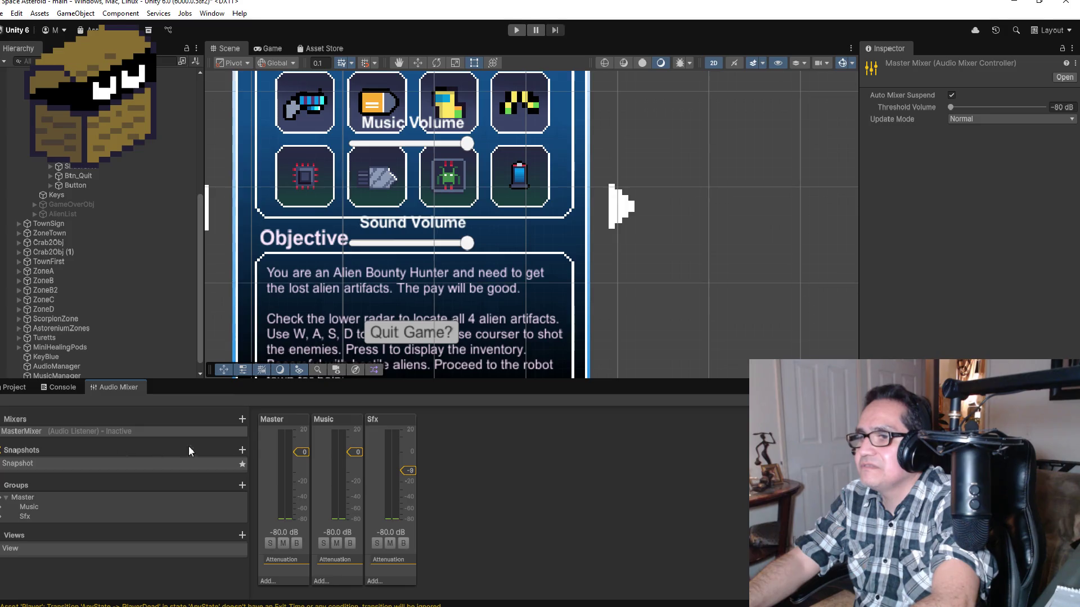
{"action": "left_click", "coordinate": [333, 423]}
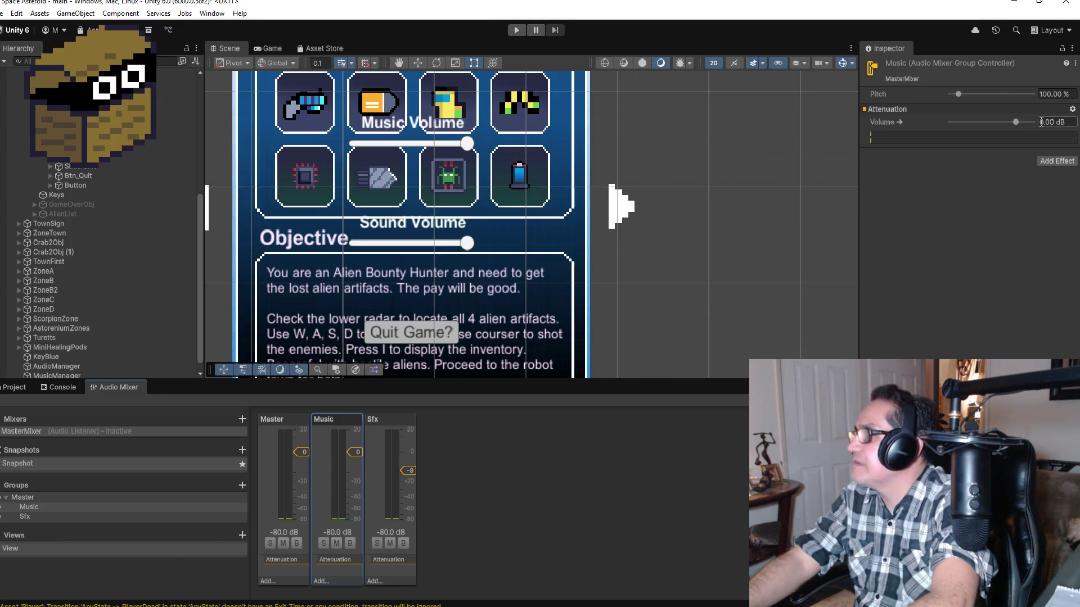
{"action": "left_click_drag", "start_coordinate": [1017, 122], "coordinate": [993, 124]}
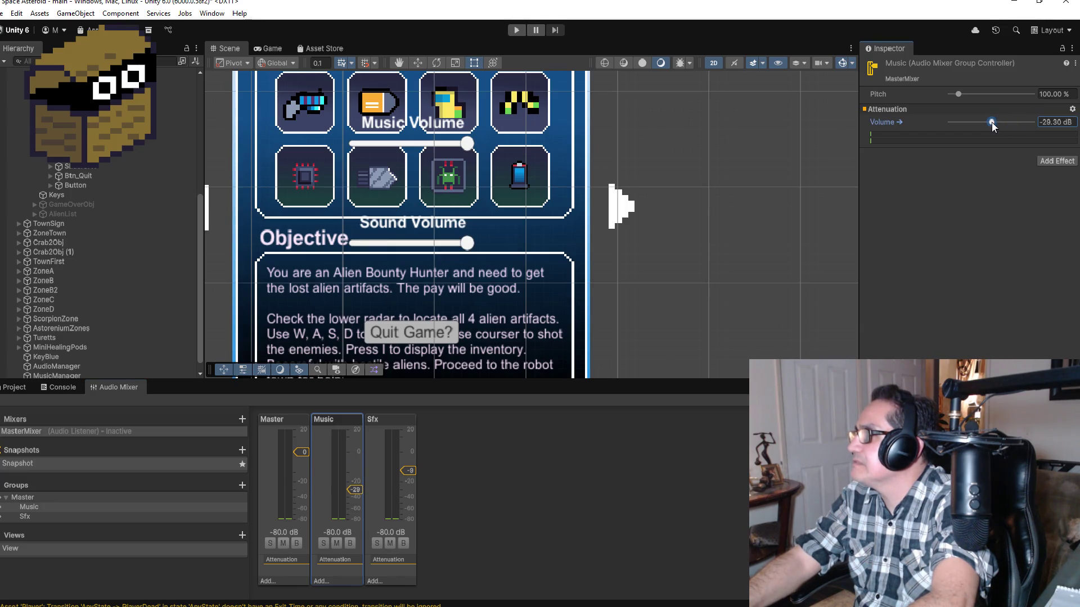
{"action": "right_click", "coordinate": [924, 122]}
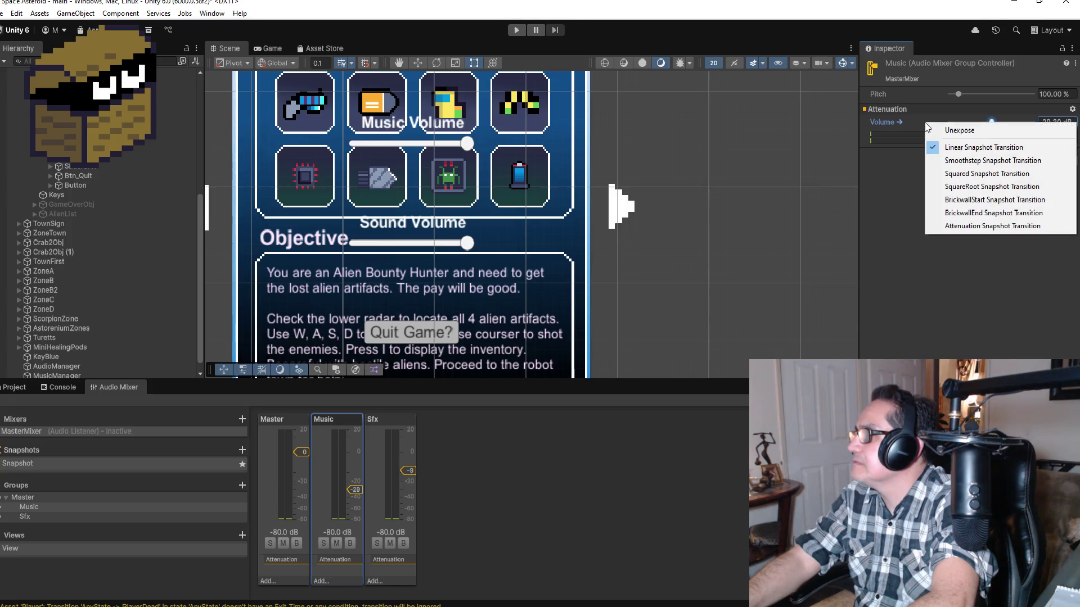
{"action": "left_click", "coordinate": [902, 263]}
{"action": "left_click", "coordinate": [381, 447]}
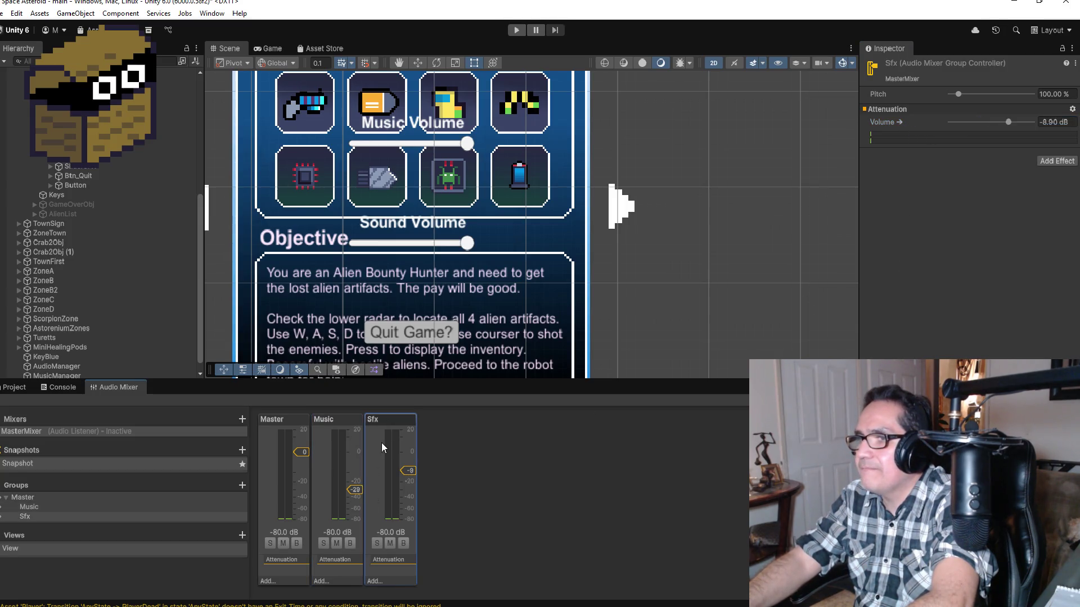
{"action": "left_click", "coordinate": [348, 446]}
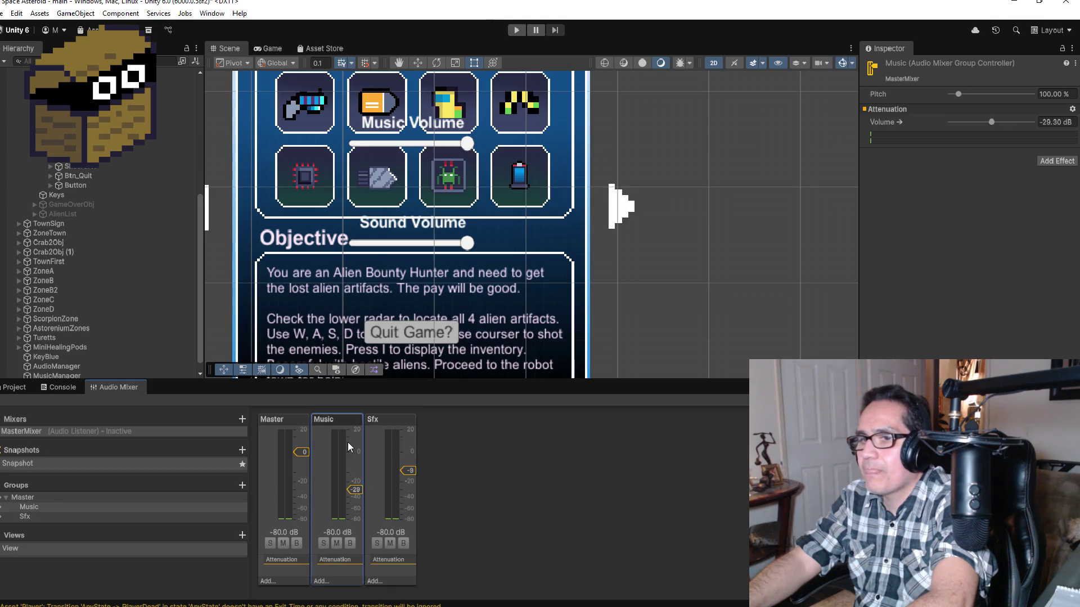
{"action": "right_click", "coordinate": [72, 509]}
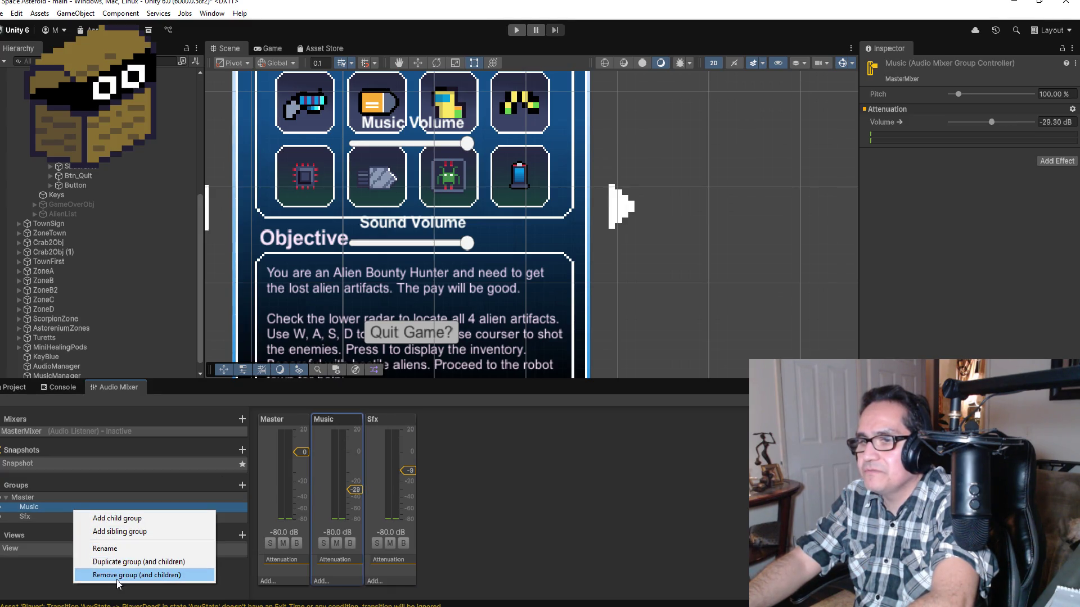
{"action": "left_click", "coordinate": [532, 504]}
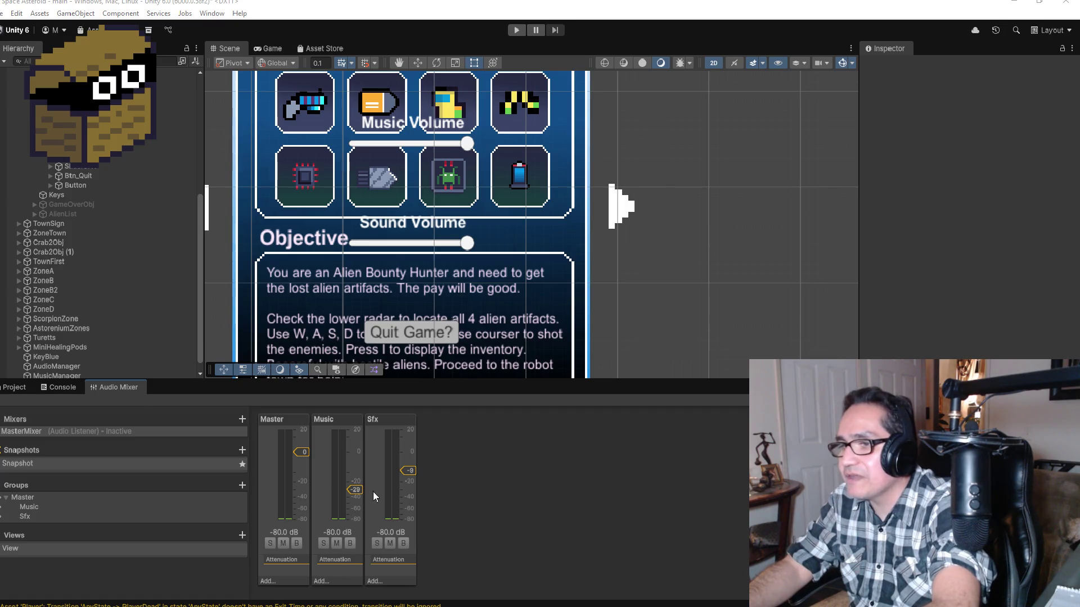
{"action": "left_click", "coordinate": [344, 421]}
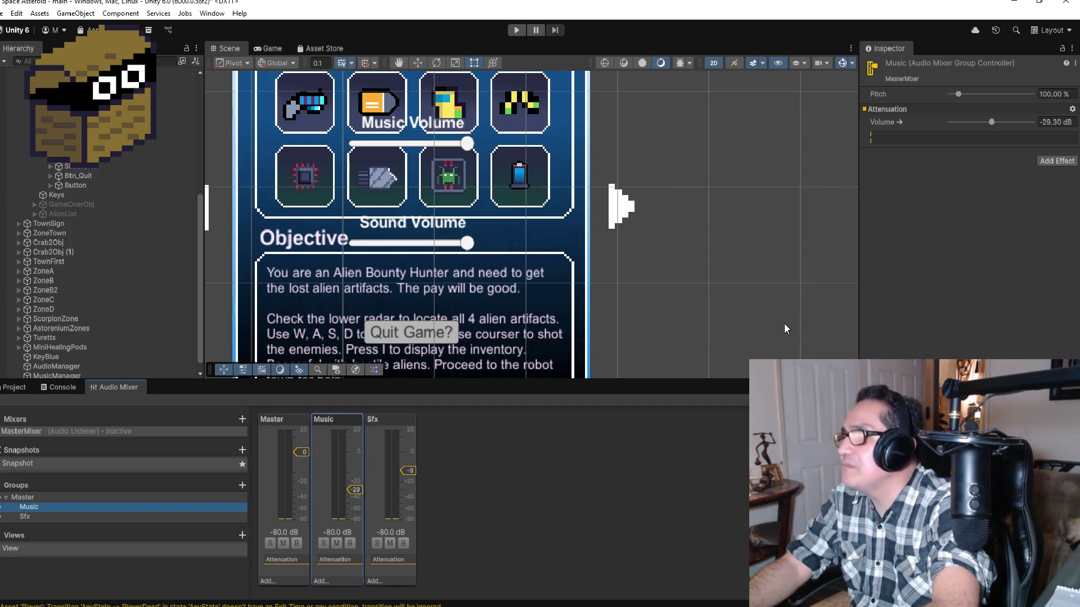
Nudge the Music volume up toward -9.80 dB, then back down to -31.20 dB.
{"action": "mouse_move", "coordinate": [963, 120]}
{"action": "left_mouse_down"}
{"action": "mouse_move", "coordinate": [1006, 122]}
{"action": "mouse_move", "coordinate": [987, 123]}
{"action": "left_mouse_up"}
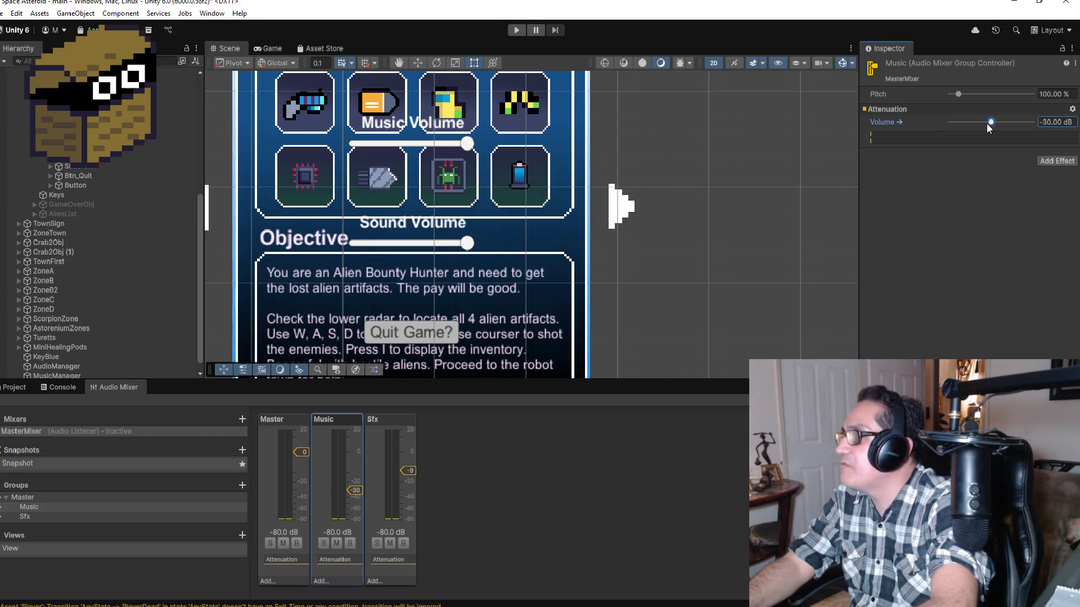
{"action": "right_click", "coordinate": [903, 120]}
{"action": "right_click", "coordinate": [895, 122]}
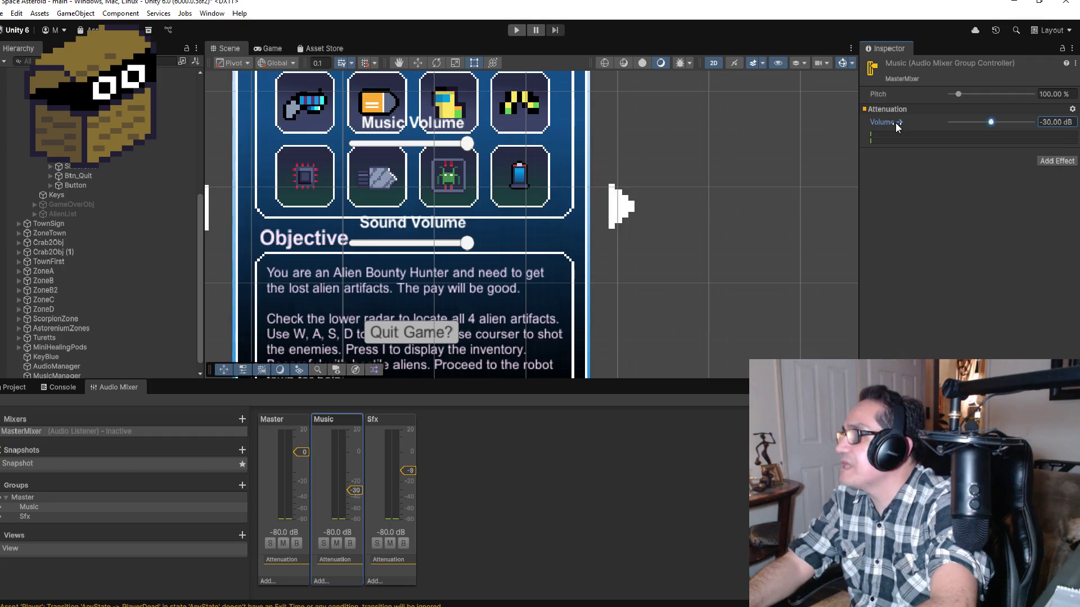
{"action": "left_click", "coordinate": [894, 123]}
{"action": "left_click_drag", "start_coordinate": [896, 123], "coordinate": [889, 123]}
{"action": "right_click", "coordinate": [887, 124]}
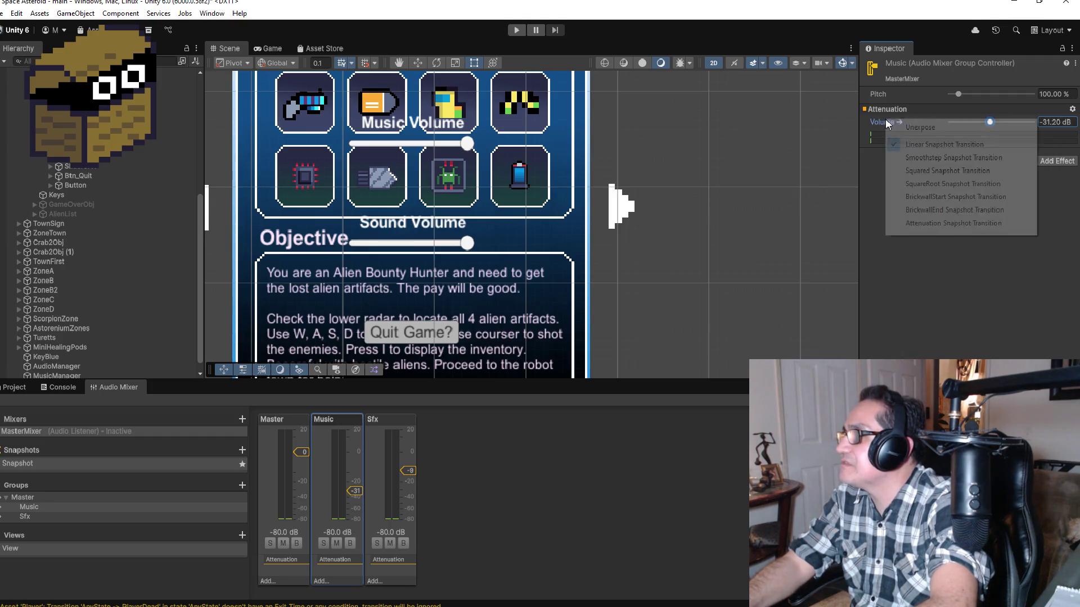
{"action": "left_click", "coordinate": [881, 123]}
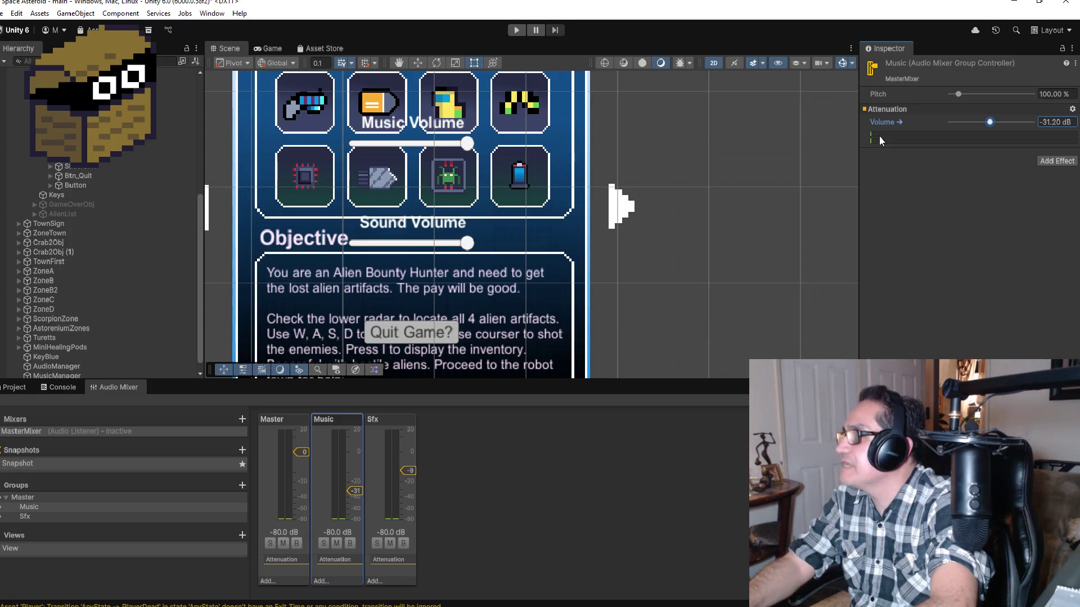
Browse the Attenuation and Pitch right-click menus without changing anything.
{"action": "right_click", "coordinate": [880, 123]}
{"action": "left_click", "coordinate": [885, 114]}
{"action": "right_click", "coordinate": [890, 112]}
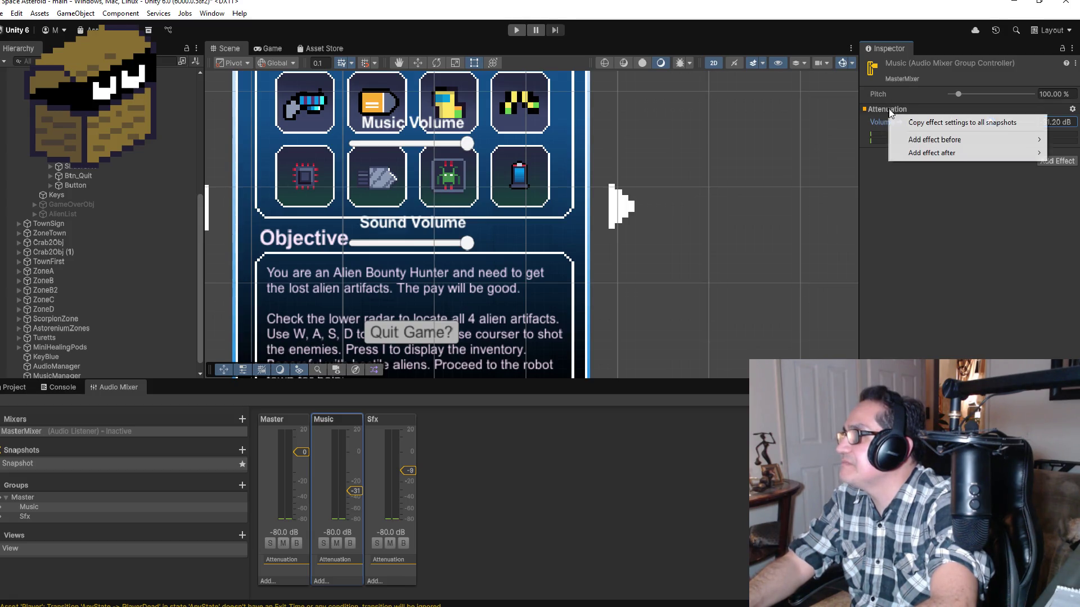
{"action": "left_click", "coordinate": [889, 112]}
{"action": "right_click", "coordinate": [889, 112]}
{"action": "left_click", "coordinate": [881, 95]}
{"action": "right_click", "coordinate": [881, 94]}
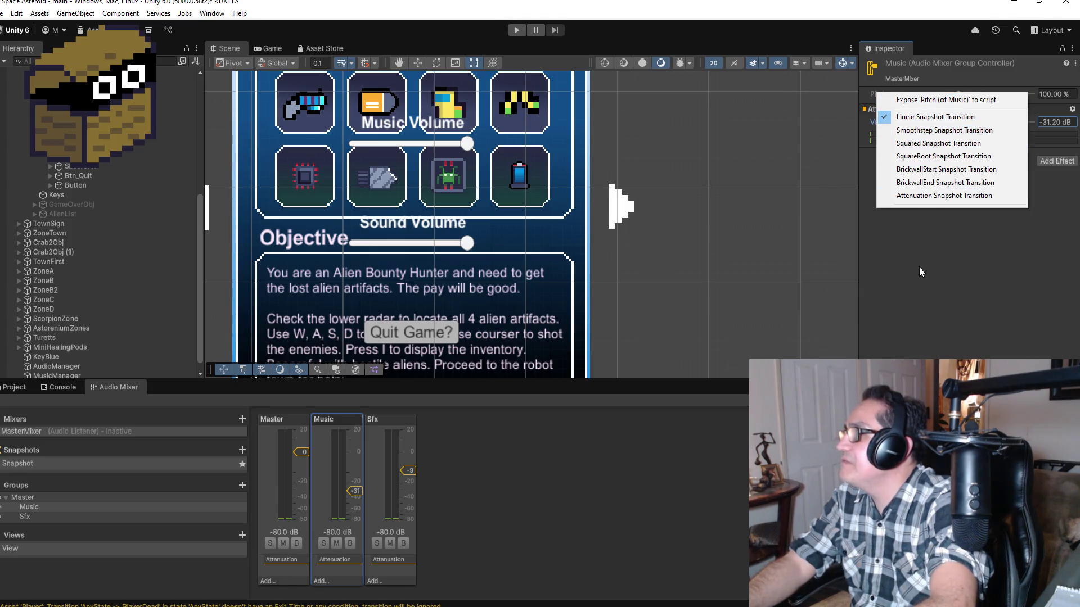
{"action": "left_click", "coordinate": [942, 68]}
Check the Music group controller and Inspector panel option menus, dismissing each.
{"action": "right_click", "coordinate": [1016, 69]}
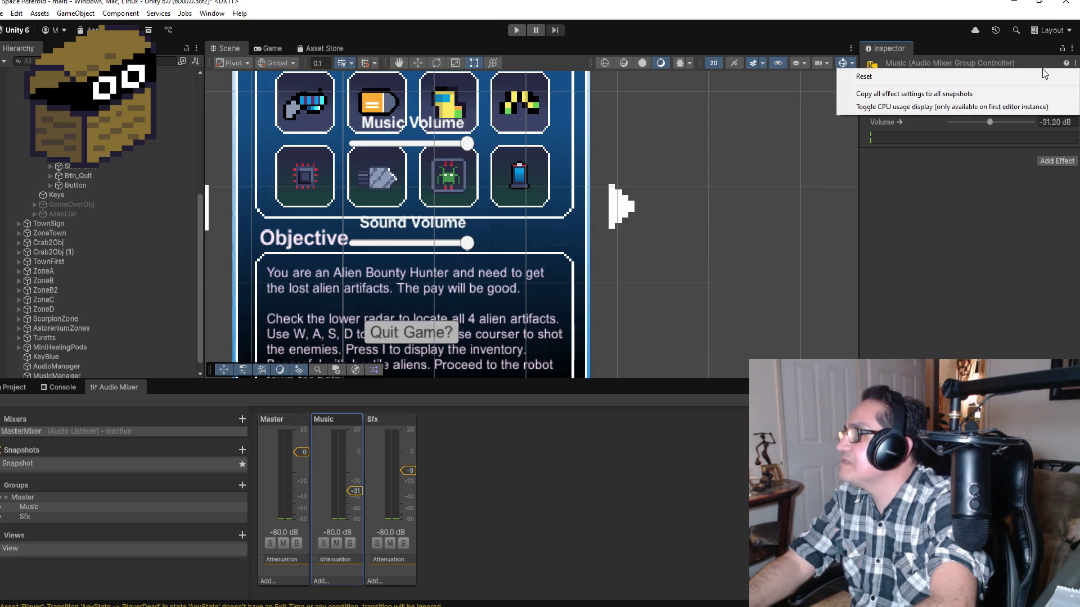
{"action": "key", "text": "Escape"}
{"action": "left_click", "coordinate": [1072, 49]}
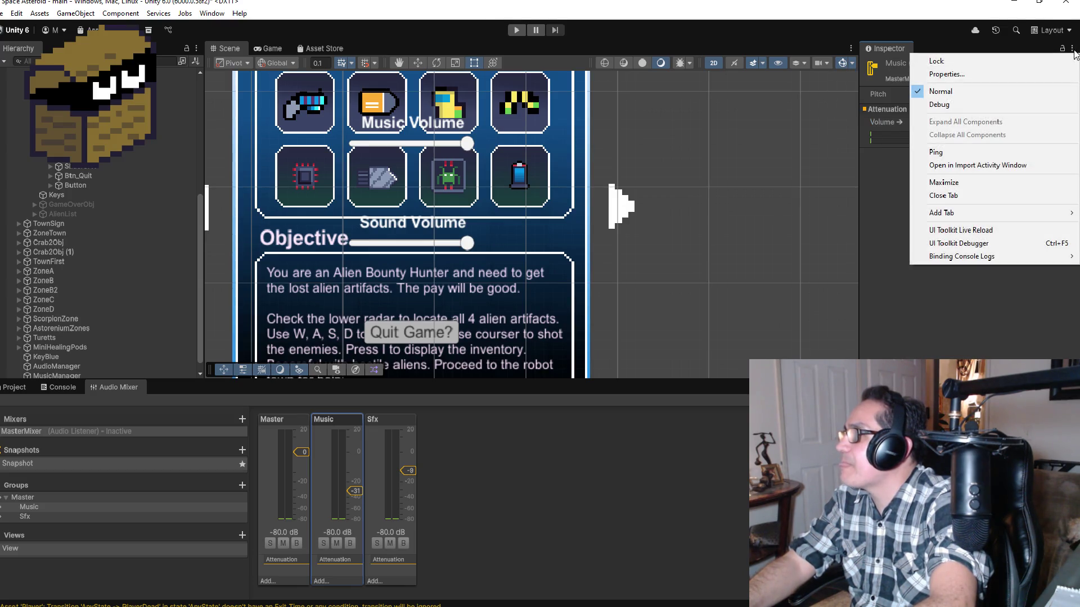
{"action": "key", "text": "Escape"}
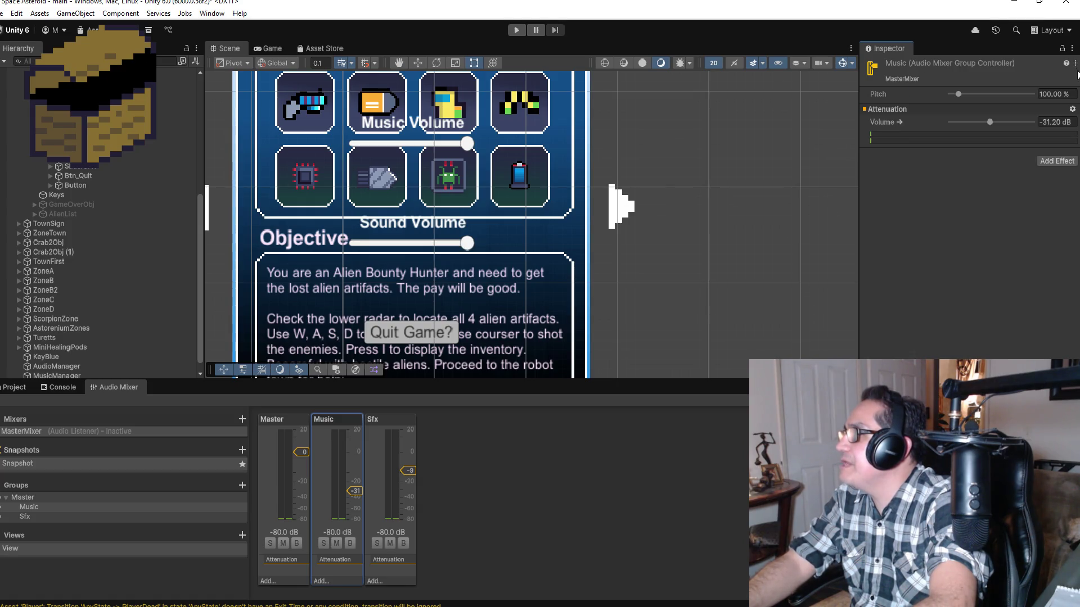
{"action": "left_click", "coordinate": [1074, 63]}
{"action": "key", "text": "Escape"}
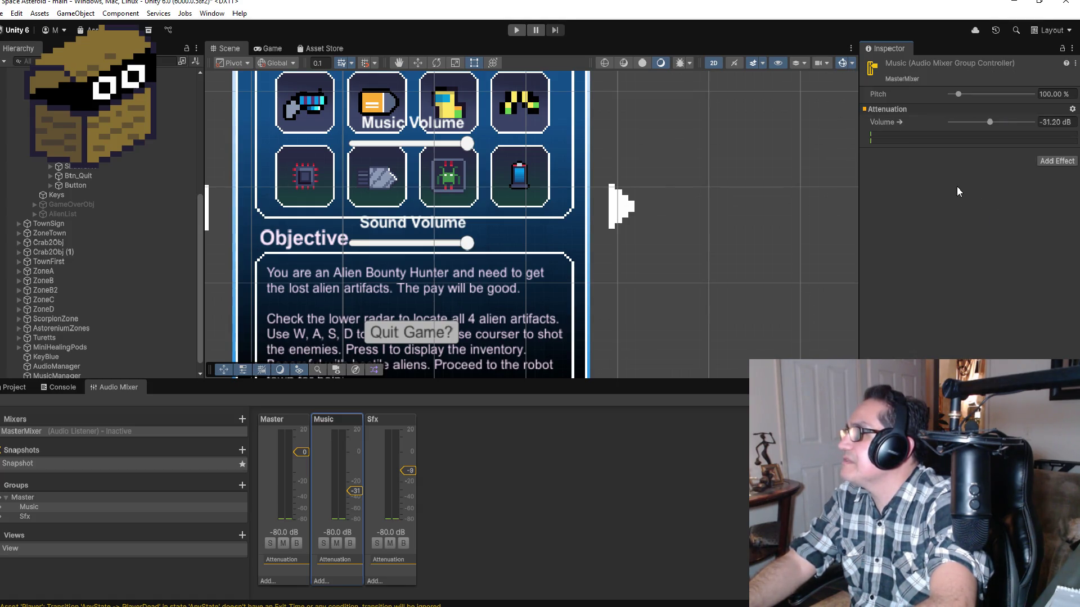
Raise the Music group's volume from -31.20 dB to -24.50 dB.
{"action": "right_click", "coordinate": [881, 97]}
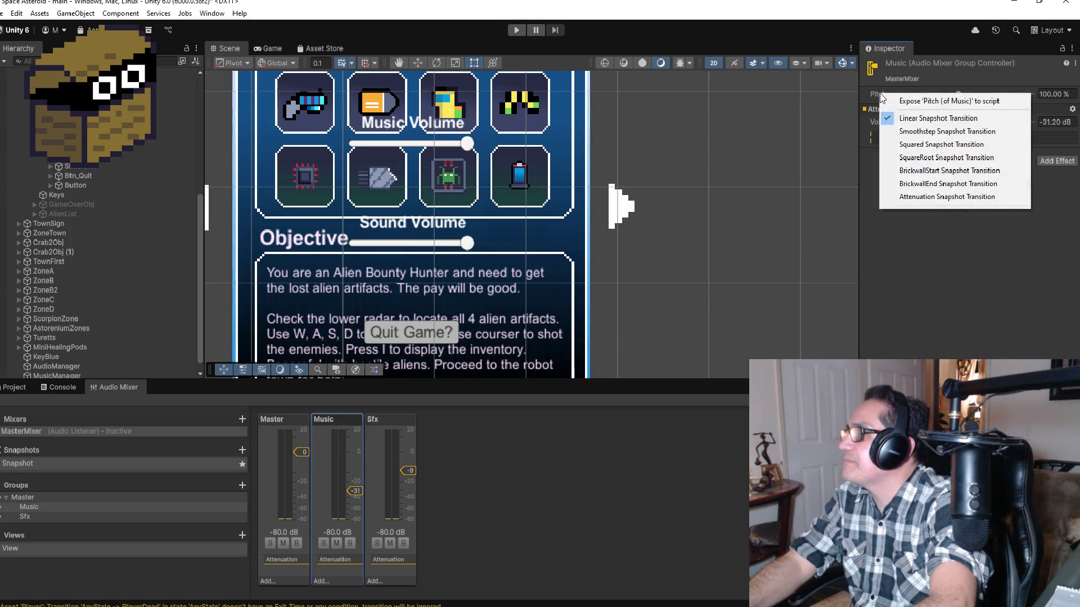
{"action": "key", "text": "Escape"}
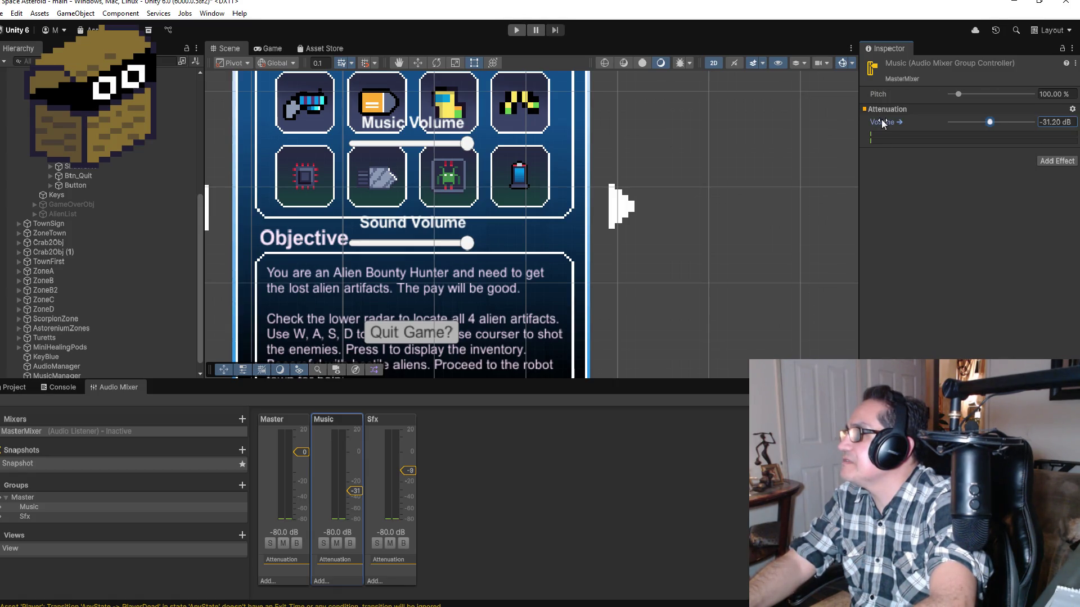
{"action": "right_click", "coordinate": [882, 120]}
{"action": "left_click", "coordinate": [942, 224]}
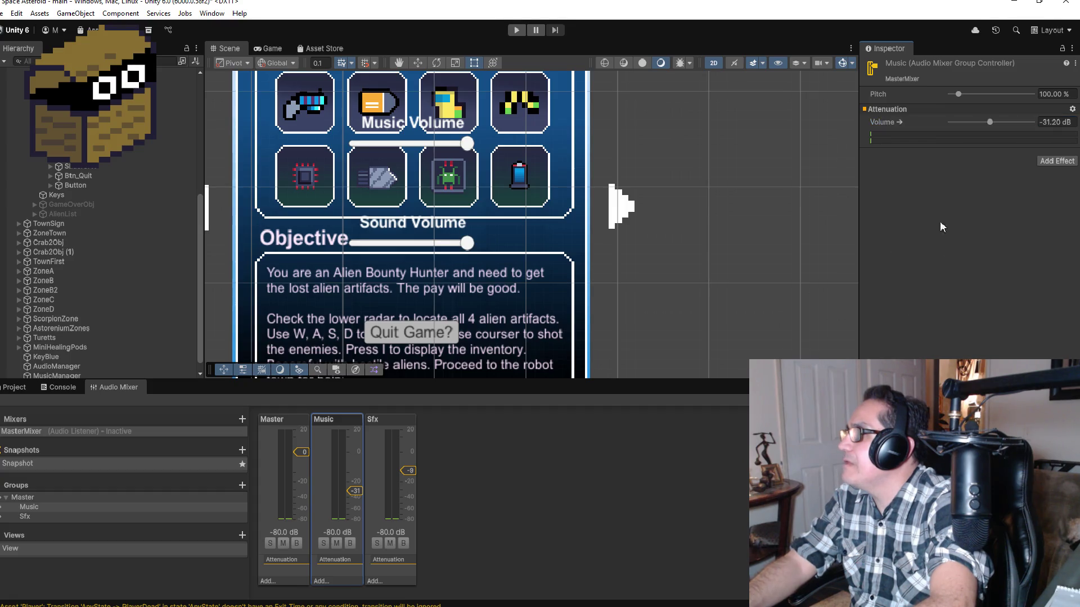
{"action": "mouse_move", "coordinate": [990, 121]}
{"action": "left_mouse_down"}
{"action": "mouse_move", "coordinate": [1021, 124]}
{"action": "mouse_move", "coordinate": [996, 126]}
{"action": "left_mouse_up"}
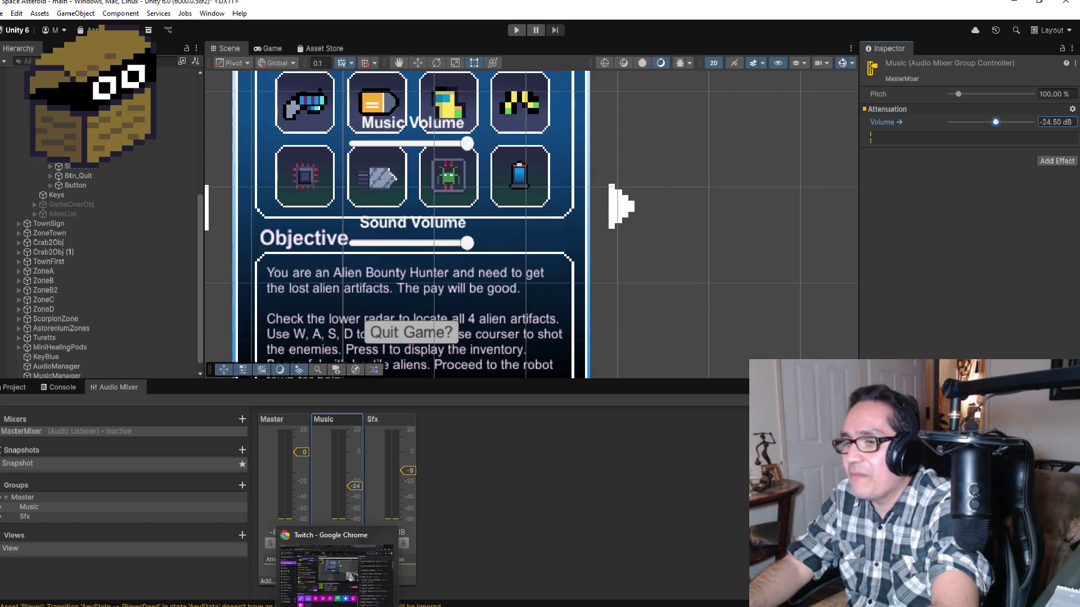
Bring the Ski Free 3d project window to the front from the taskbar.
{"action": "mouse_move", "coordinate": [225, 605]}
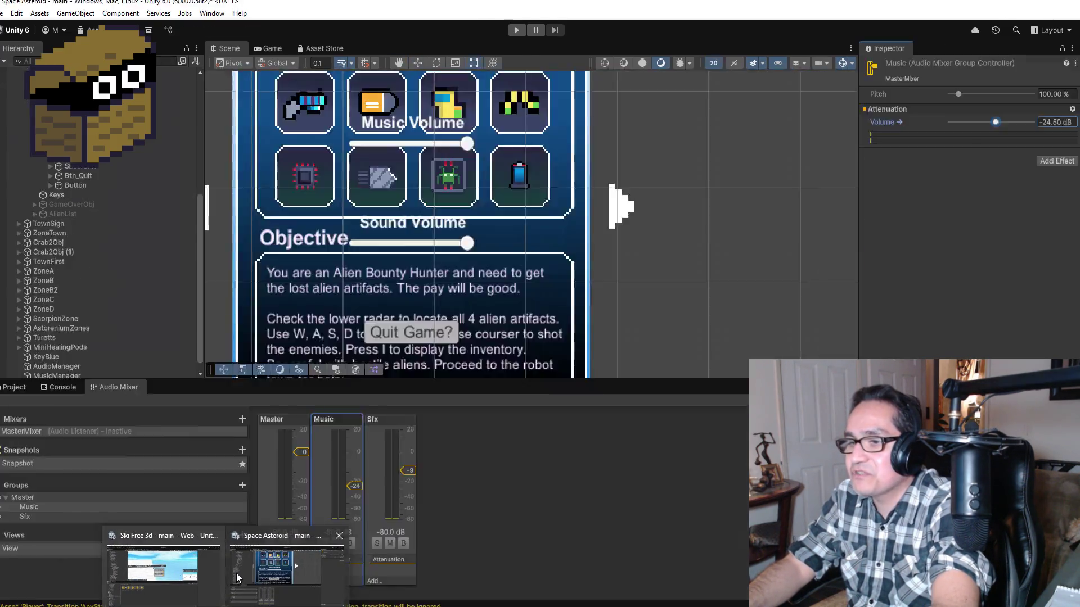
{"action": "left_click", "coordinate": [181, 564]}
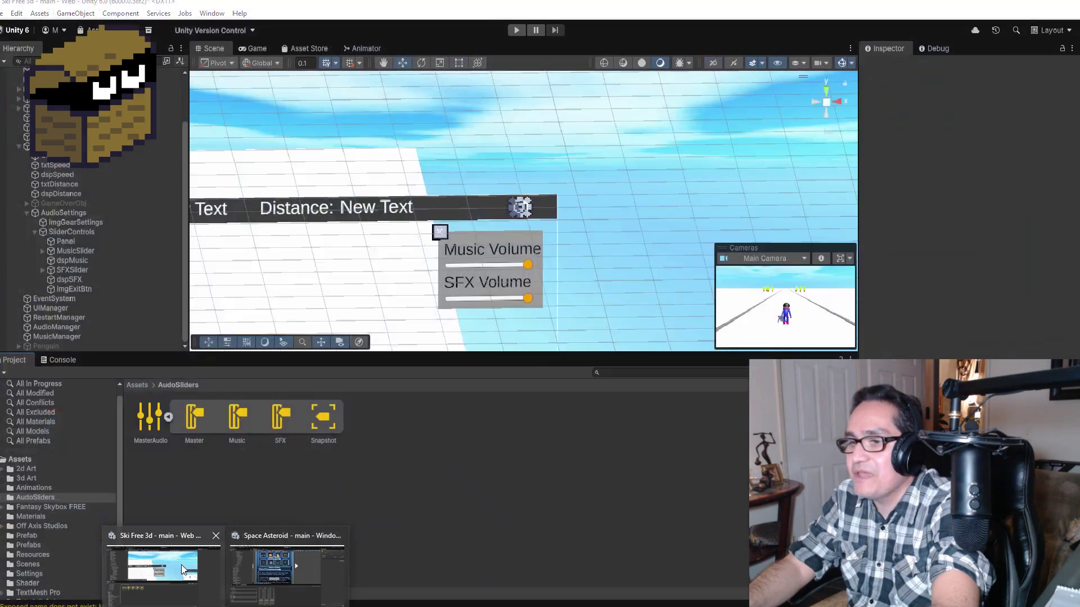
Open the MasterAudio mixer and select its Music group.
{"action": "left_click", "coordinate": [194, 422]}
{"action": "double_click", "coordinate": [156, 417]}
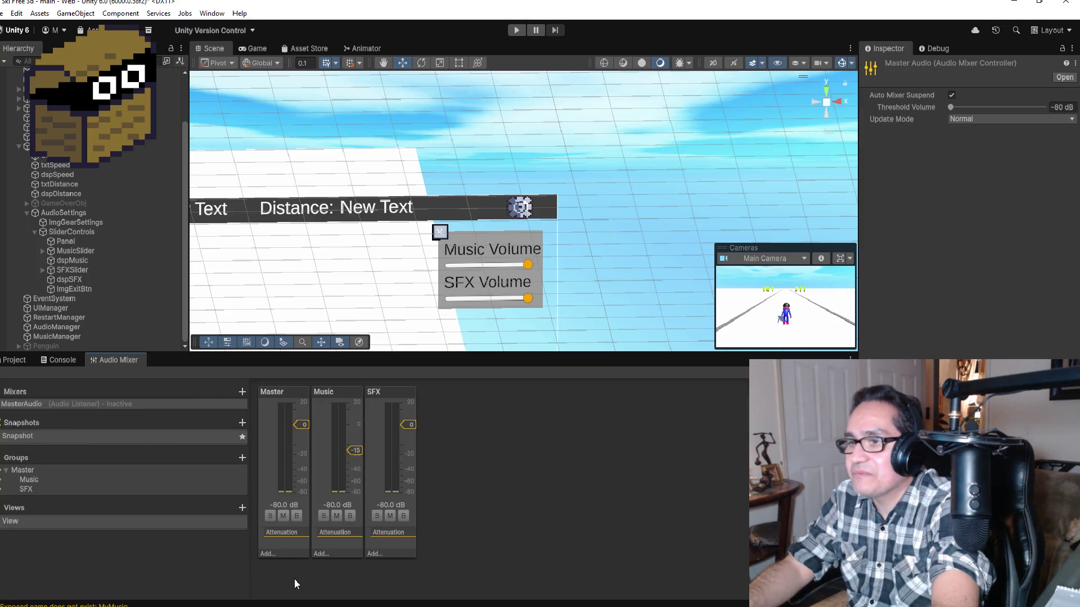
{"action": "left_click", "coordinate": [327, 404]}
{"action": "right_click", "coordinate": [331, 392]}
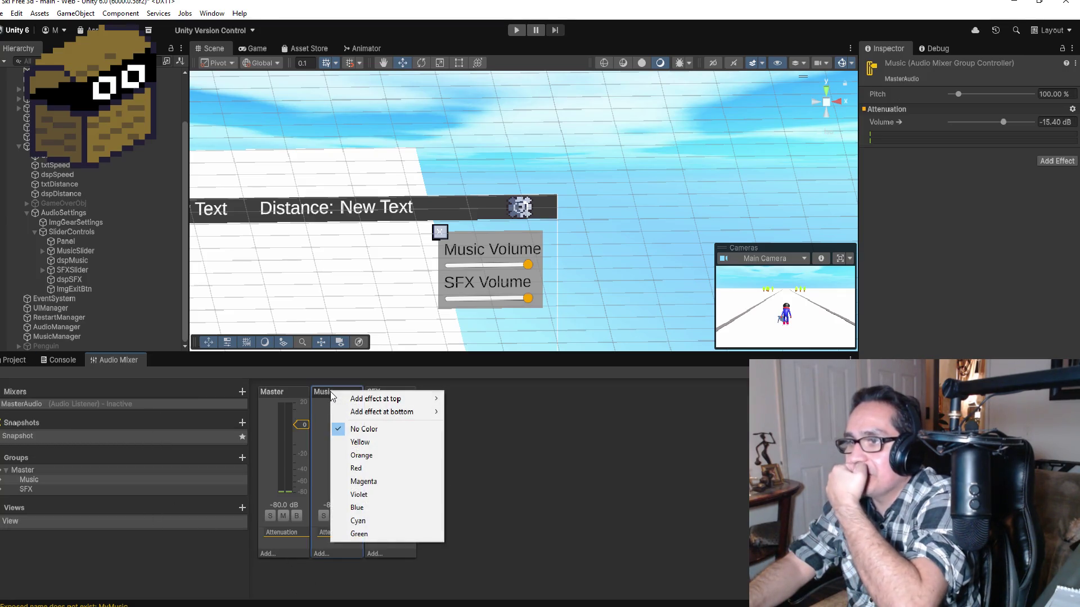
{"action": "mouse_move", "coordinate": [368, 414]}
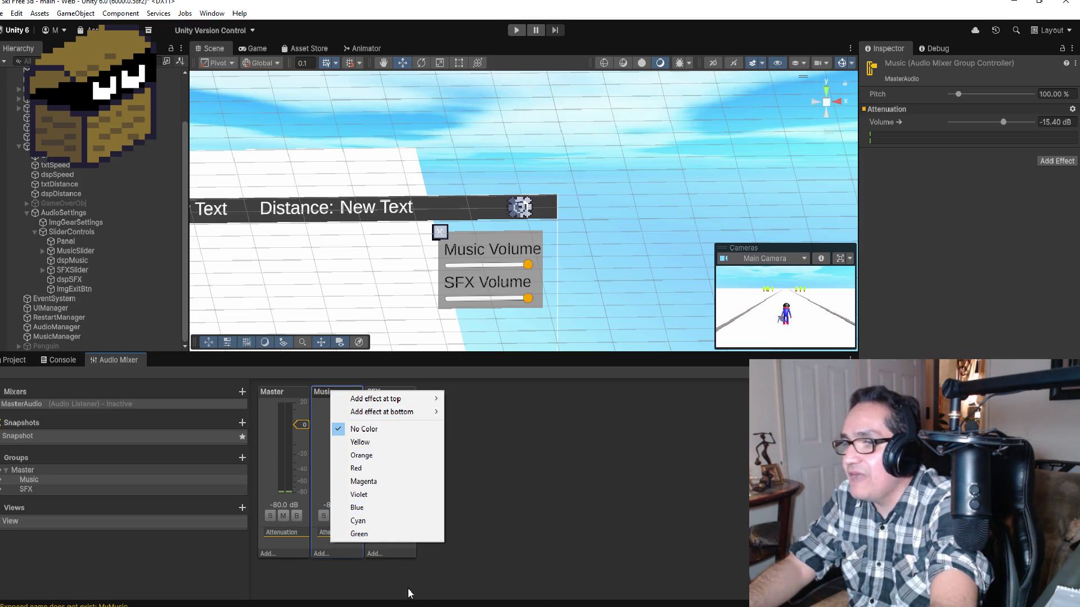
{"action": "left_click", "coordinate": [409, 593]}
{"action": "left_click", "coordinate": [346, 391]}
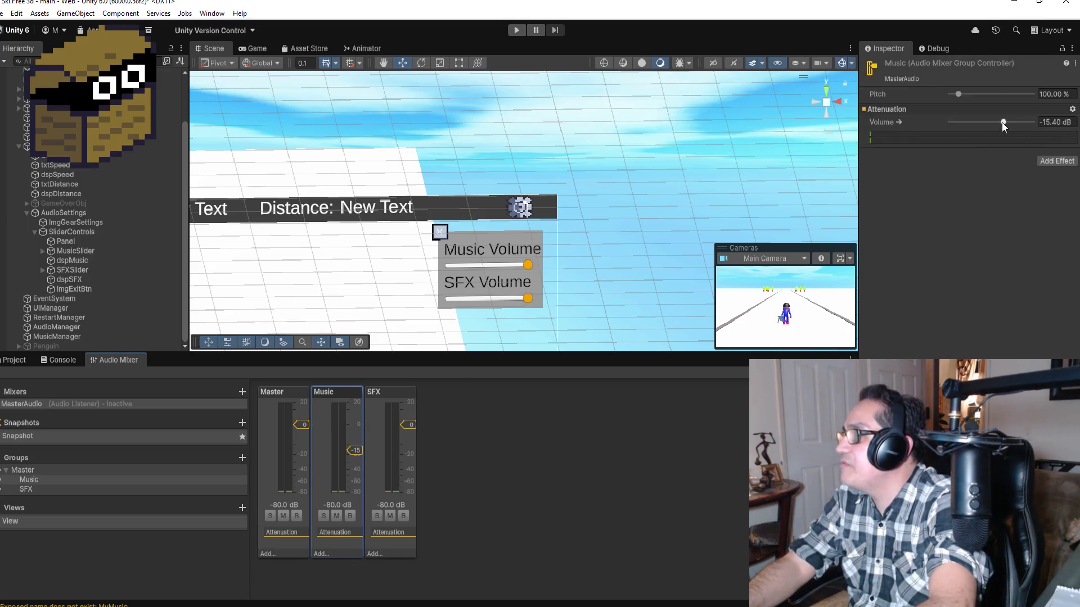
Raise the Music group's volume to -13.70 dB.
{"action": "left_click", "coordinate": [906, 123]}
{"action": "right_click", "coordinate": [905, 121]}
{"action": "left_click", "coordinate": [892, 120]}
{"action": "right_click", "coordinate": [892, 122]}
{"action": "left_click", "coordinate": [887, 121]}
{"action": "right_click", "coordinate": [882, 121]}
{"action": "left_click", "coordinate": [882, 120]}
{"action": "mouse_move", "coordinate": [883, 120]}
{"action": "left_mouse_down"}
{"action": "mouse_move", "coordinate": [903, 120]}
{"action": "mouse_move", "coordinate": [893, 120]}
{"action": "left_mouse_up"}
Unexpose the Music Volume from script, then expose it to script again.
{"action": "right_click", "coordinate": [893, 120]}
{"action": "left_click", "coordinate": [914, 128]}
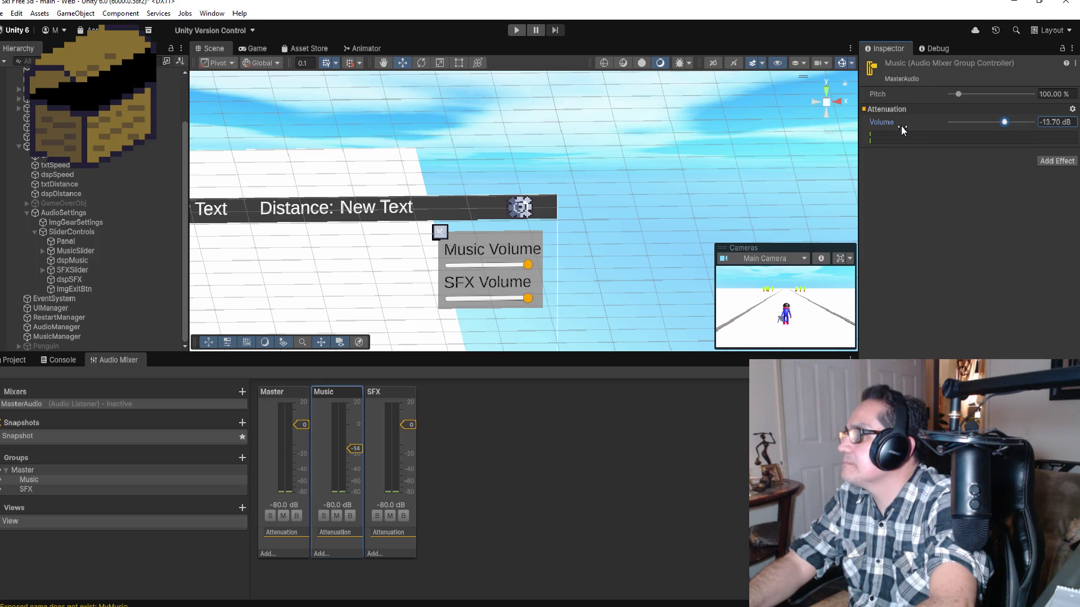
{"action": "right_click", "coordinate": [902, 126]}
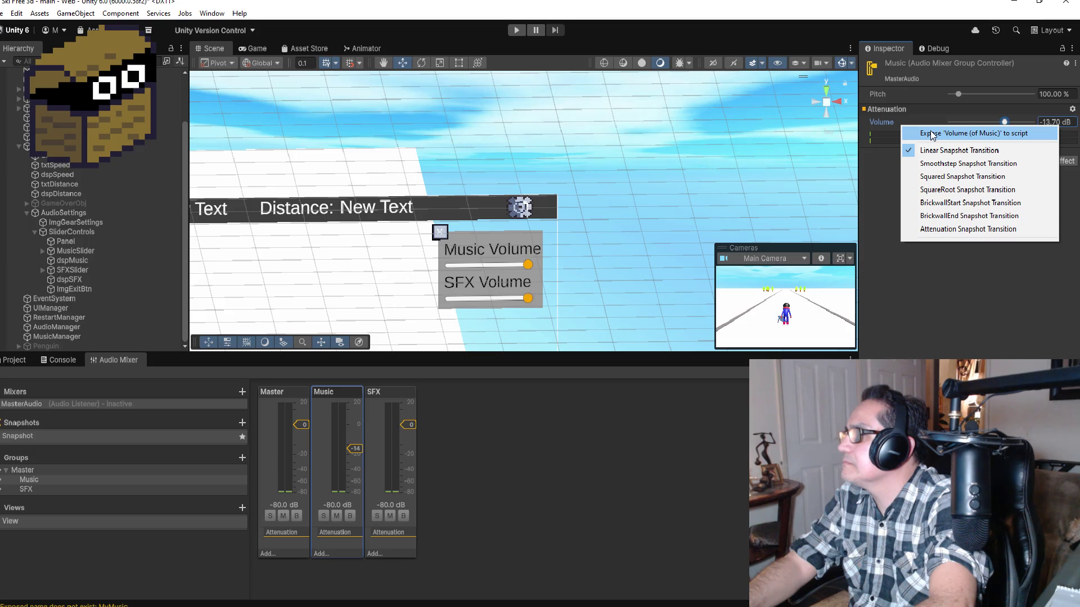
{"action": "left_click", "coordinate": [962, 134]}
{"action": "right_click", "coordinate": [1062, 127]}
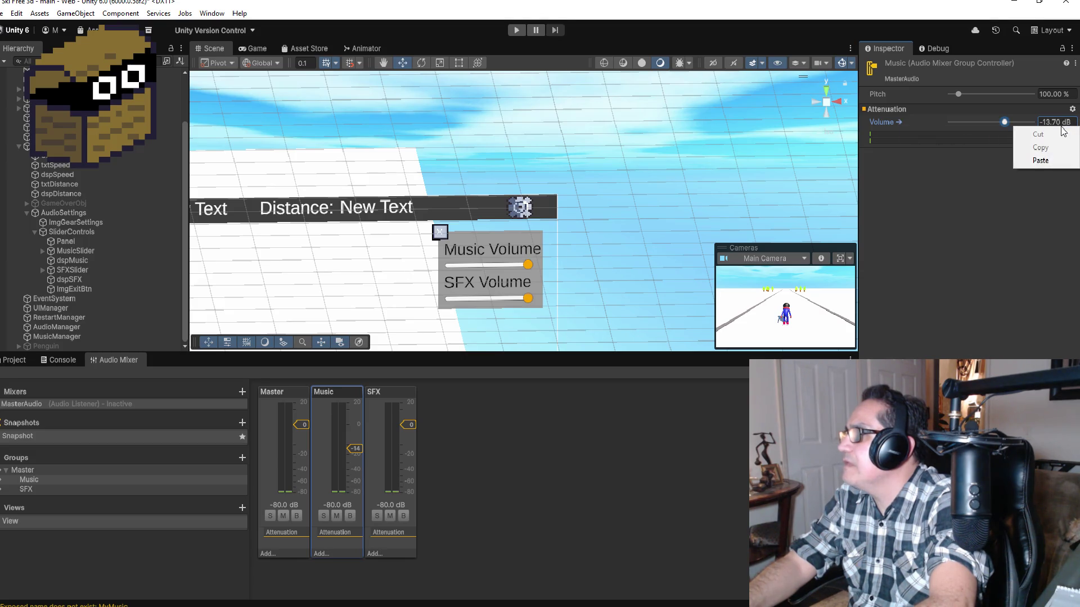
{"action": "left_click", "coordinate": [972, 223]}
Lower the Music volume to -15.70 dB and return to the Space Asteroid window.
{"action": "left_click_drag", "start_coordinate": [925, 123], "coordinate": [896, 122]}
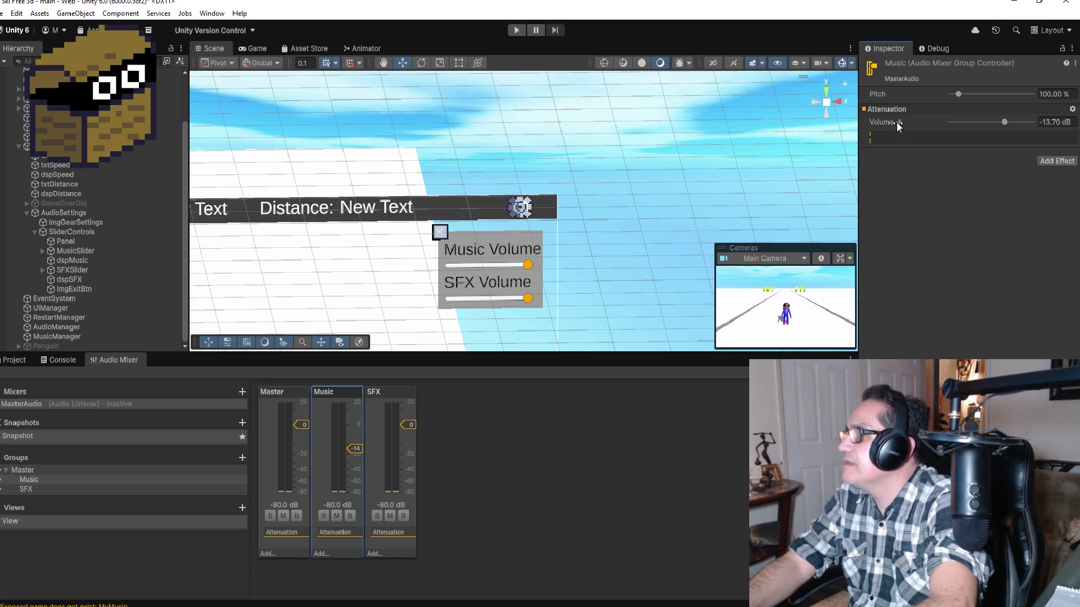
{"action": "right_click", "coordinate": [892, 126]}
{"action": "left_click", "coordinate": [878, 124]}
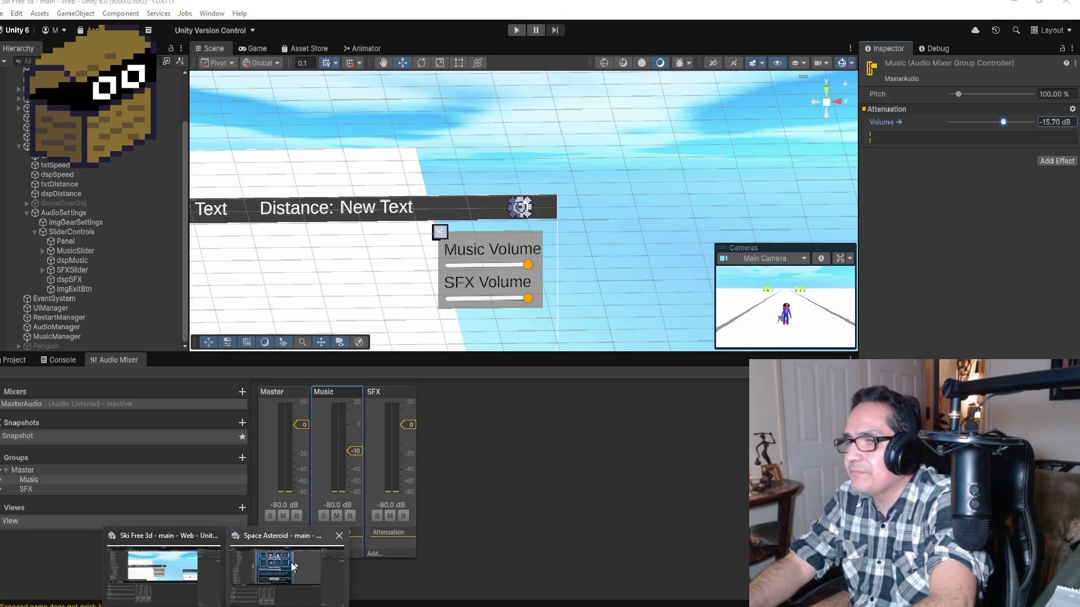
{"action": "left_click", "coordinate": [289, 557]}
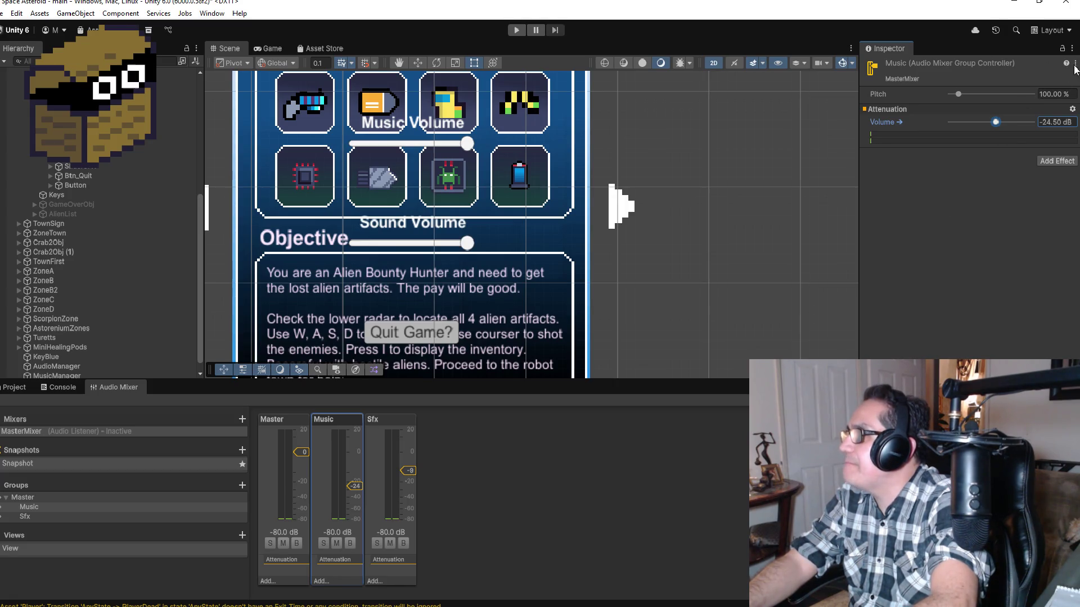
Check the Sfx group's exposed Volume (-8.90 dB) and Attenuation options, then select SettingsSub.
{"action": "left_click", "coordinate": [400, 448]}
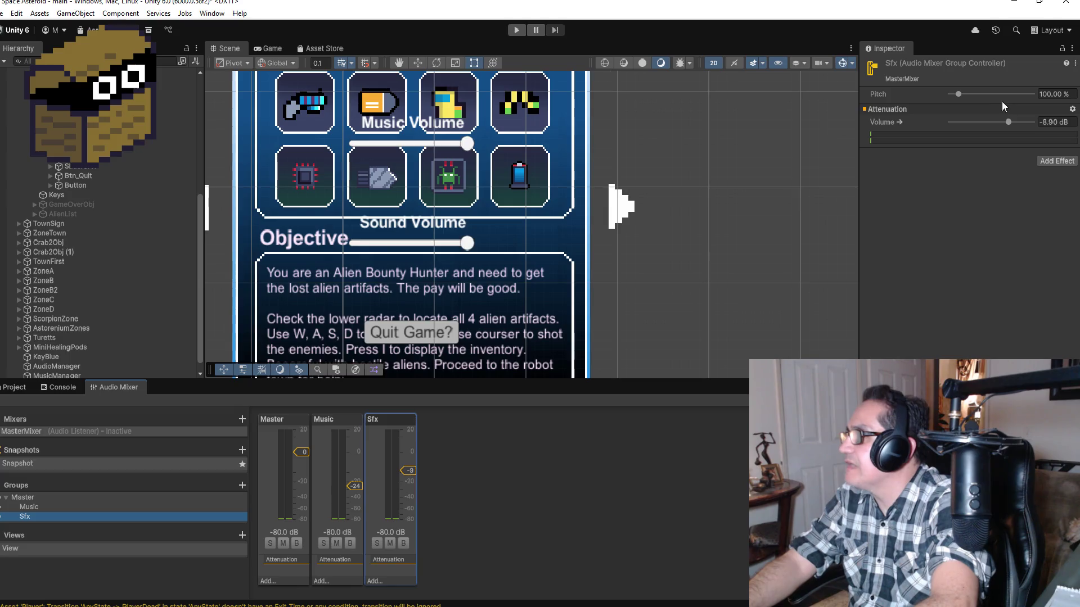
{"action": "right_click", "coordinate": [903, 123]}
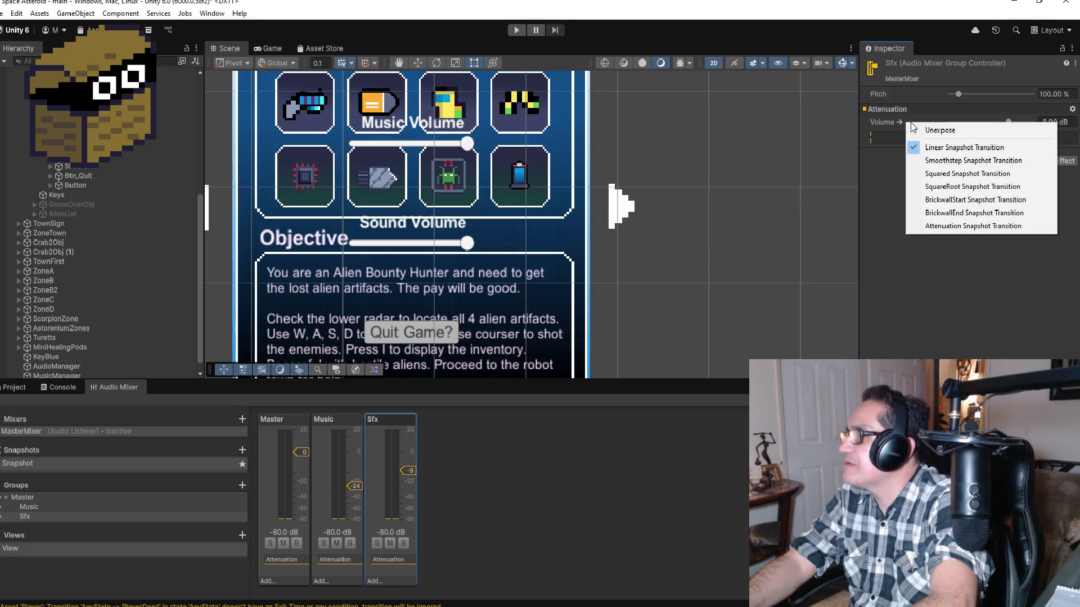
{"action": "left_click", "coordinate": [941, 130]}
{"action": "left_click", "coordinate": [1072, 109]}
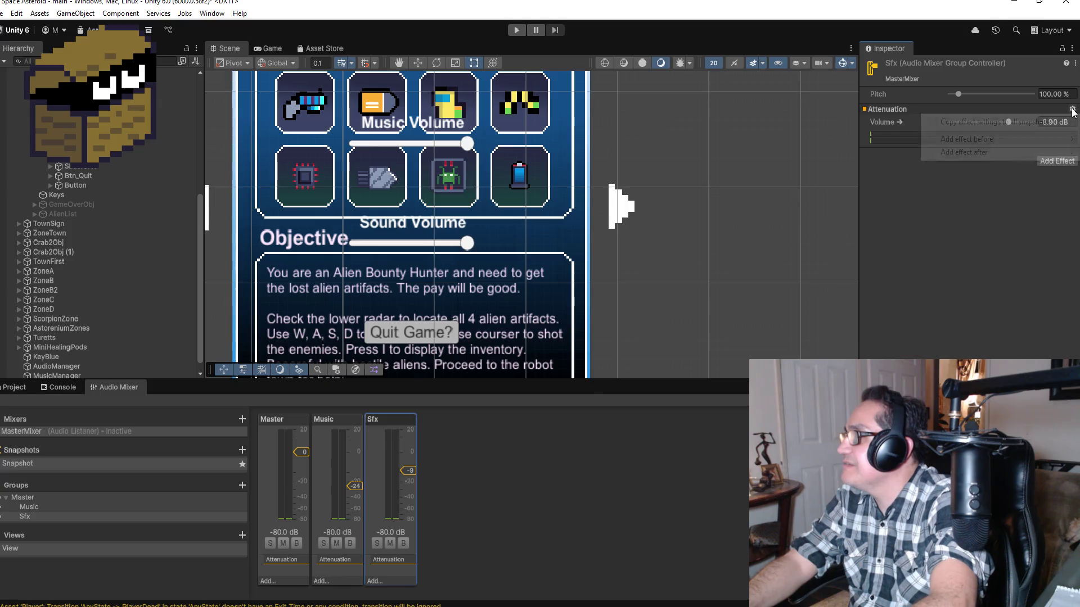
{"action": "left_click", "coordinate": [984, 269]}
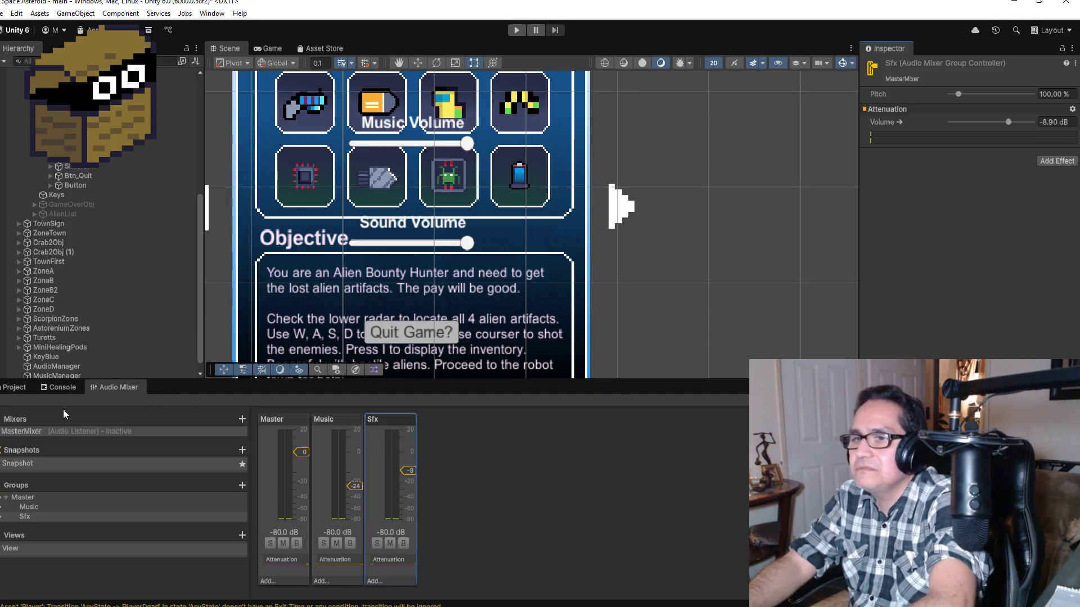
{"action": "scroll", "coordinate": [115, 234], "scroll_direction": "up", "scroll_amount": 3}
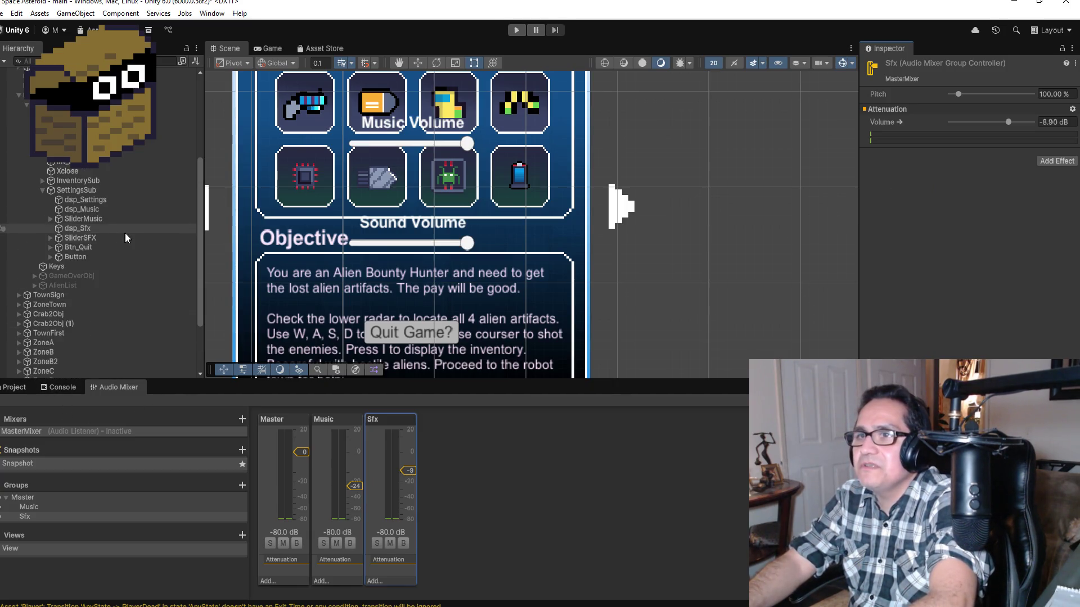
{"action": "left_click", "coordinate": [93, 193]}
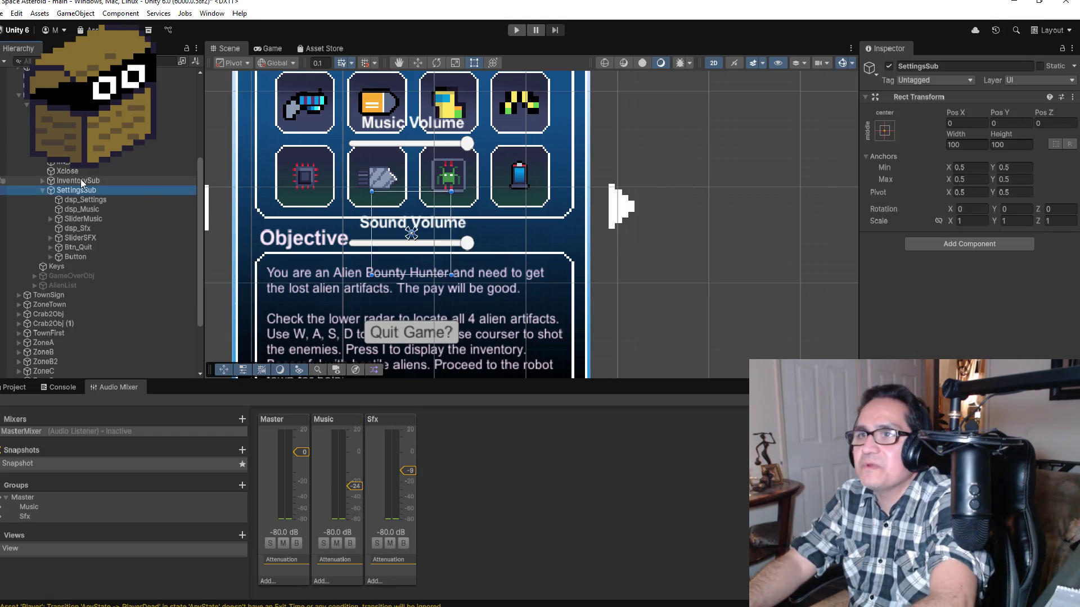
Inspect the SliderMusic and SliderSFX objects in the Hierarchy.
{"action": "left_click", "coordinate": [74, 220]}
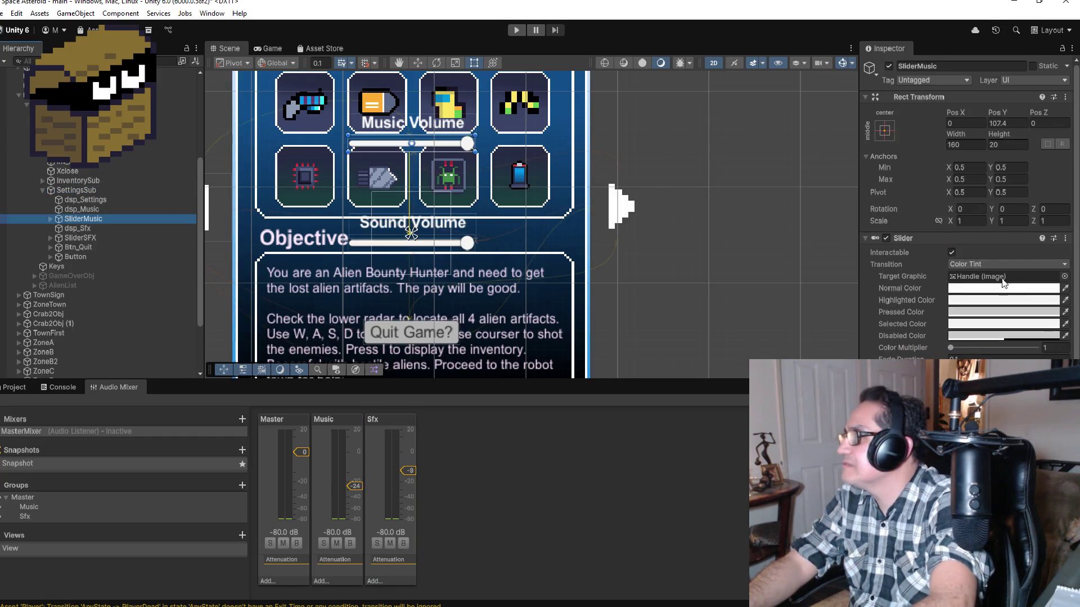
{"action": "scroll", "coordinate": [1001, 277], "scroll_direction": "down", "scroll_amount": 5}
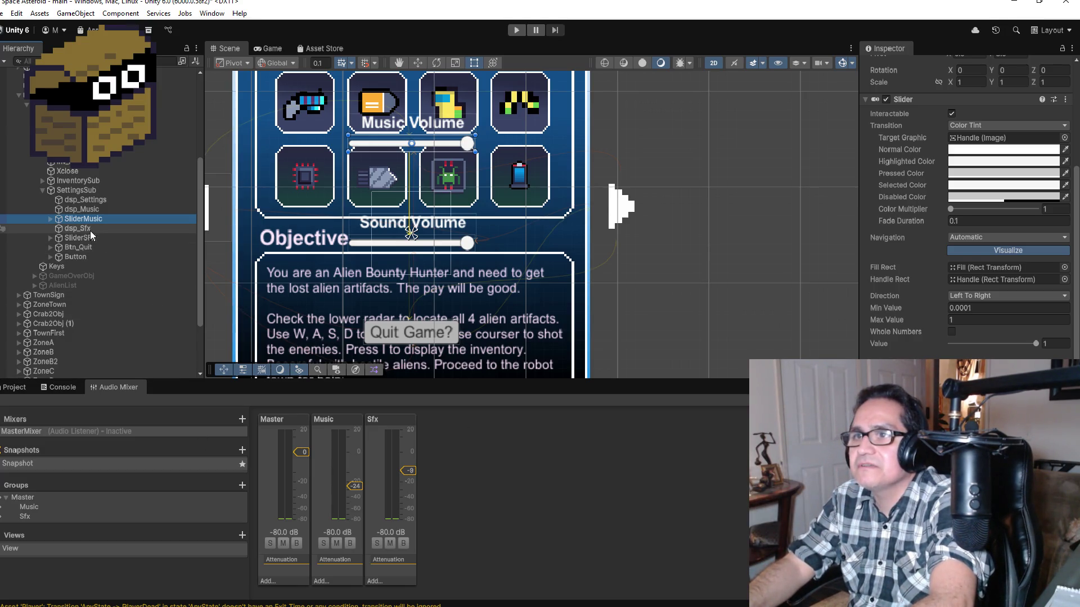
{"action": "left_click", "coordinate": [83, 240]}
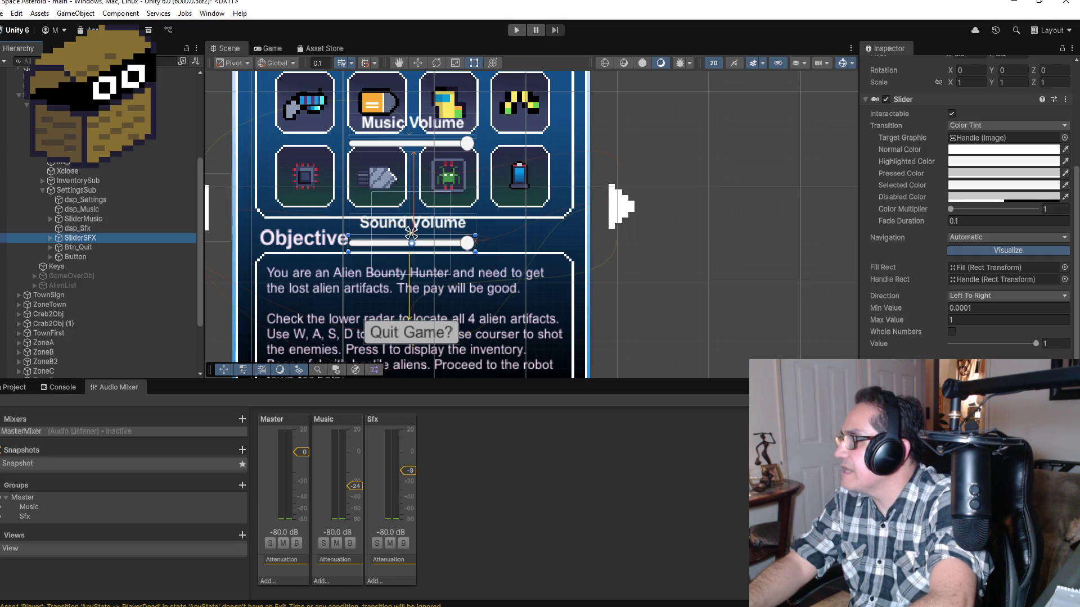
{"action": "right_click", "coordinate": [801, 243]}
{"action": "left_click", "coordinate": [711, 483]}
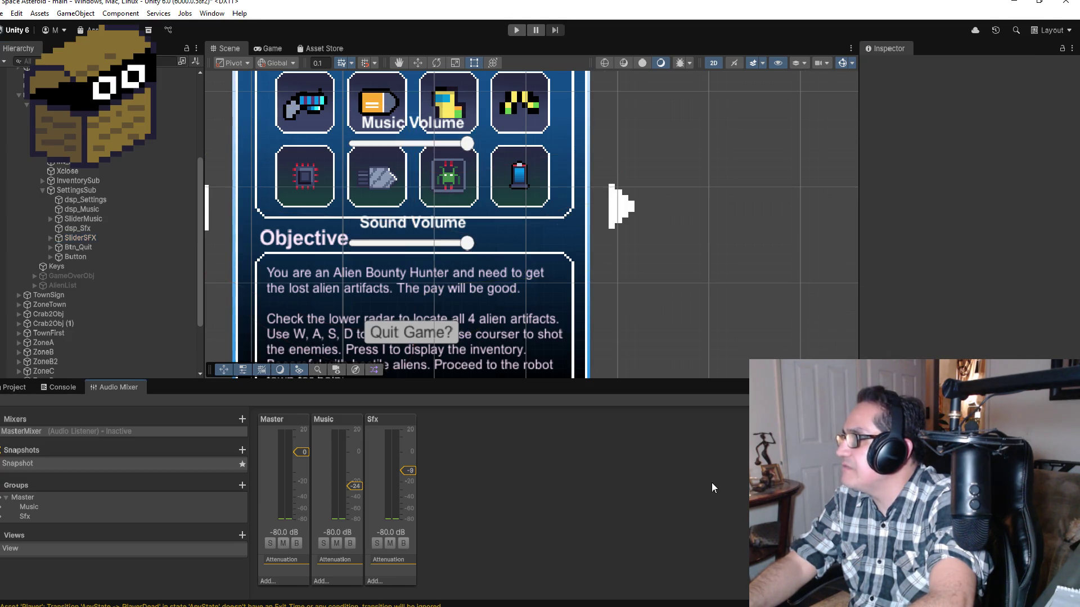
Review SliderSFX's slider settings, then show the Music mixer group (-24.50 dB, pitch 100.00%).
{"action": "left_click", "coordinate": [71, 237]}
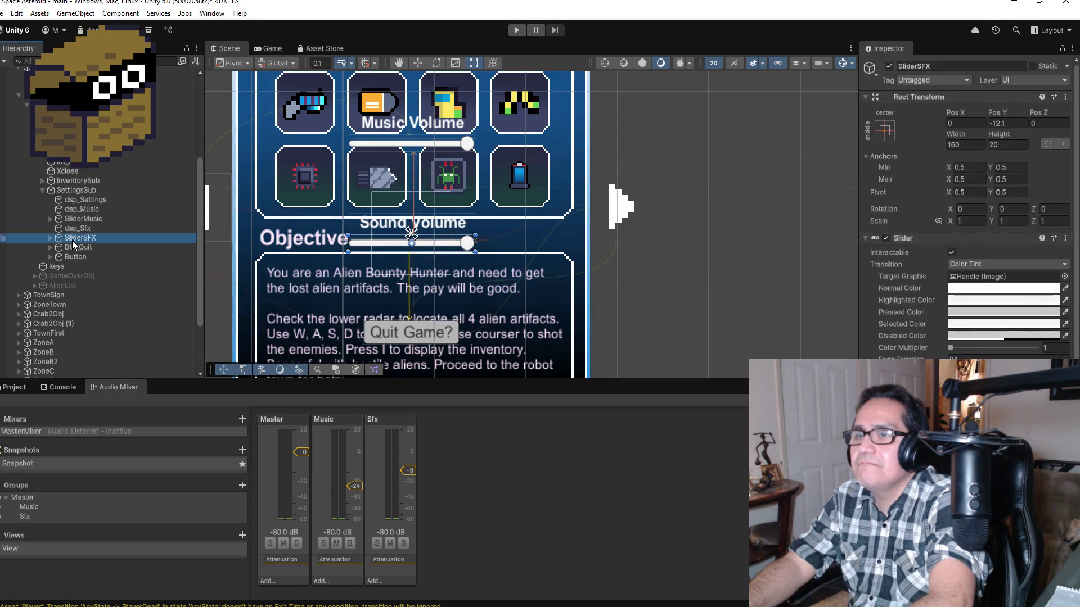
{"action": "scroll", "coordinate": [967, 225], "scroll_direction": "down", "scroll_amount": 5}
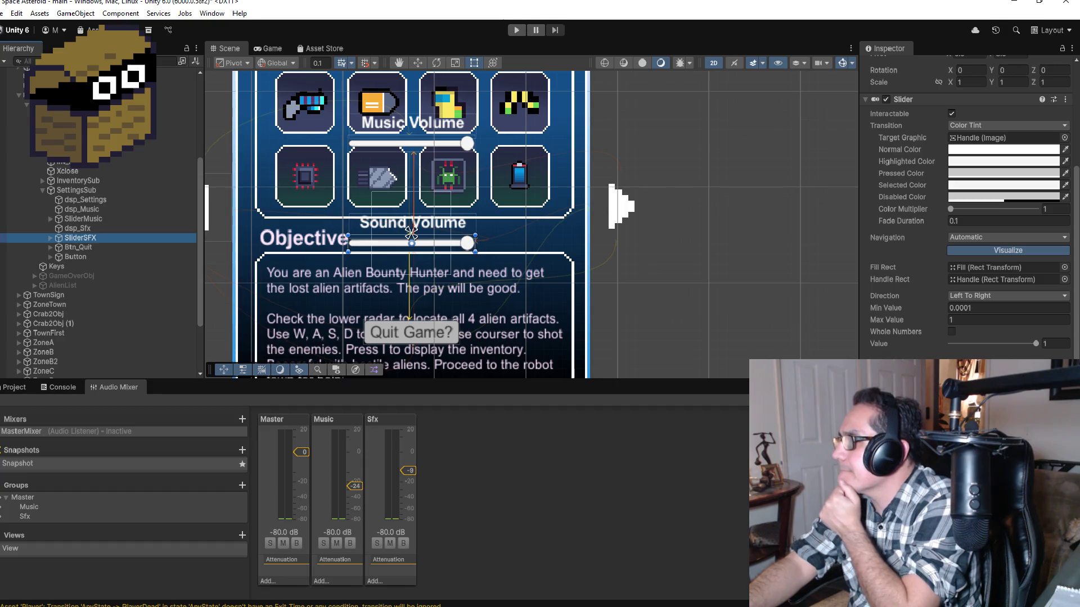
{"action": "left_click", "coordinate": [340, 431]}
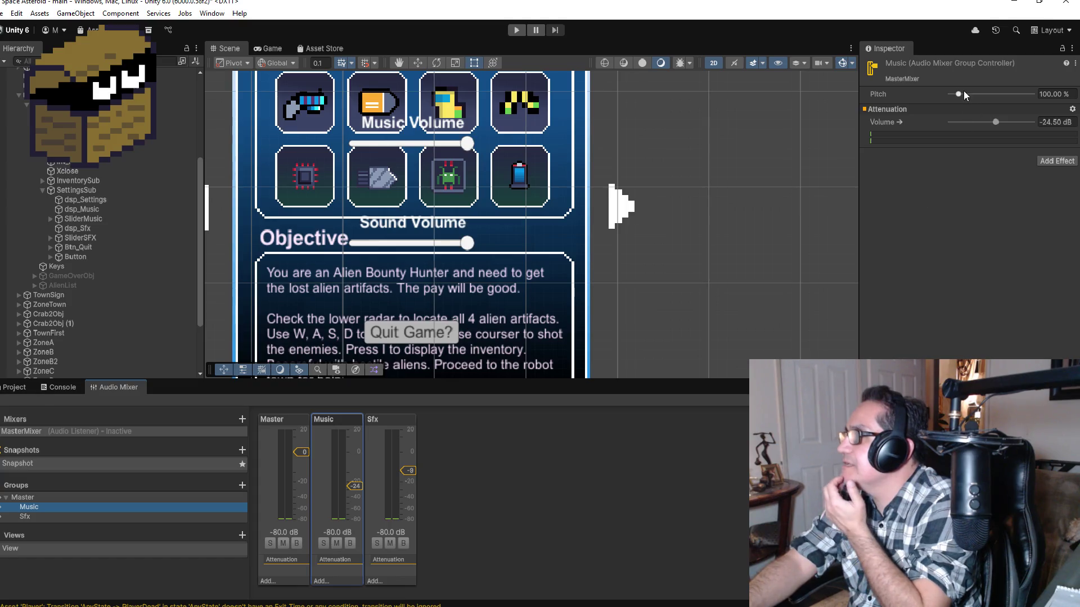
Look through the Music group's settings, Volume and Attenuation option menus without changes.
{"action": "left_click", "coordinate": [1075, 63]}
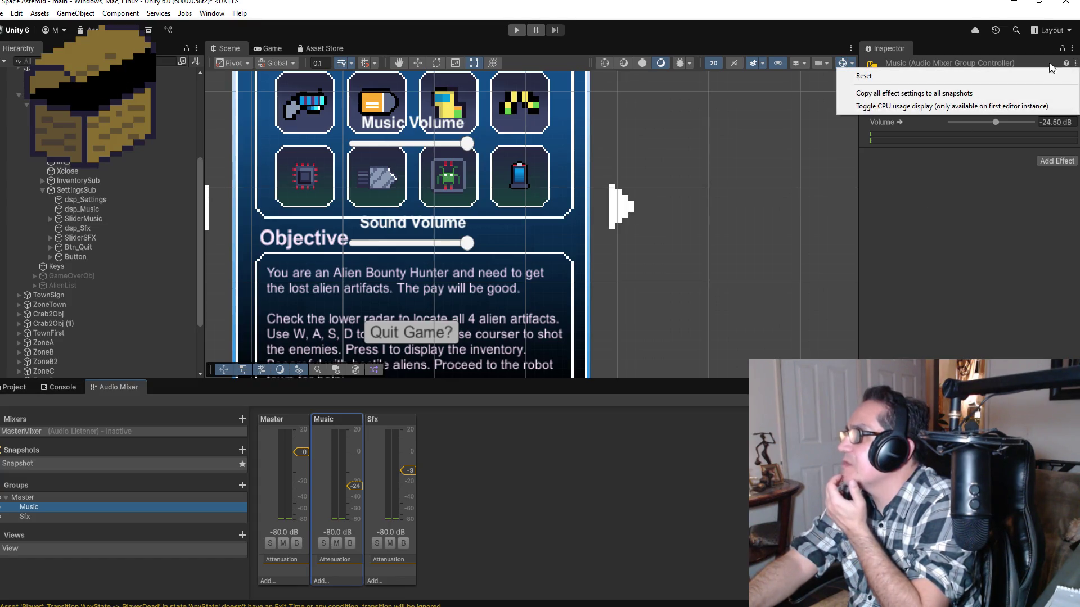
{"action": "left_click", "coordinate": [1016, 241]}
{"action": "right_click", "coordinate": [900, 122]}
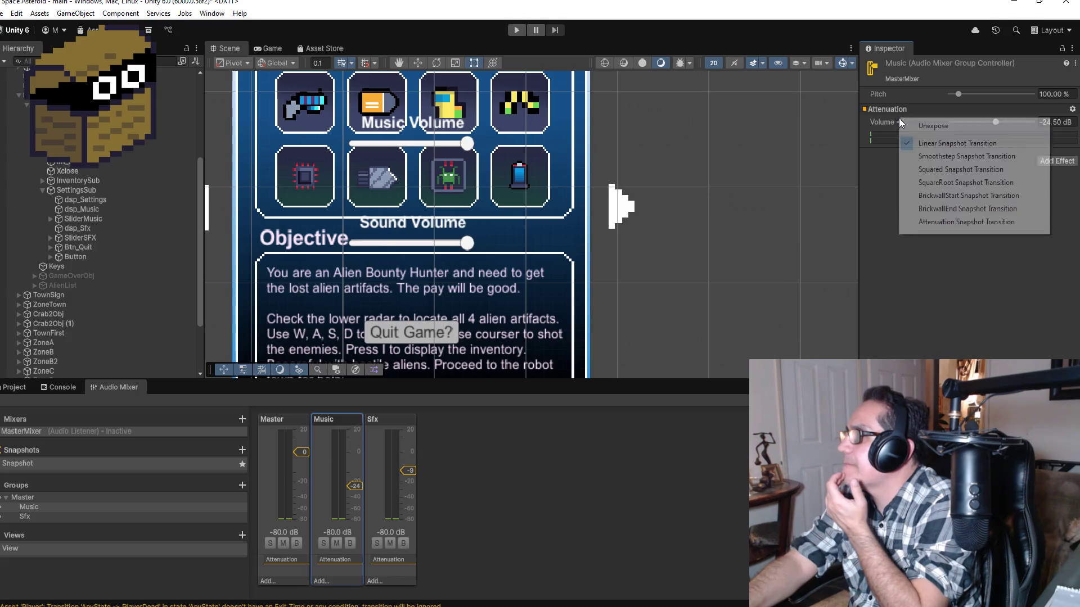
{"action": "left_click", "coordinate": [897, 115]}
{"action": "right_click", "coordinate": [897, 110]}
{"action": "left_click", "coordinate": [896, 110]}
{"action": "right_click", "coordinate": [892, 108]}
{"action": "left_click", "coordinate": [892, 108]}
{"action": "right_click", "coordinate": [887, 110]}
{"action": "left_click", "coordinate": [886, 112]}
{"action": "right_click", "coordinate": [880, 113]}
{"action": "left_click", "coordinate": [866, 124]}
Raise the Music group's volume to -22.60 dB and review the Attenuation effect options.
{"action": "left_click_drag", "start_coordinate": [879, 122], "coordinate": [888, 121]}
{"action": "right_click", "coordinate": [888, 122]}
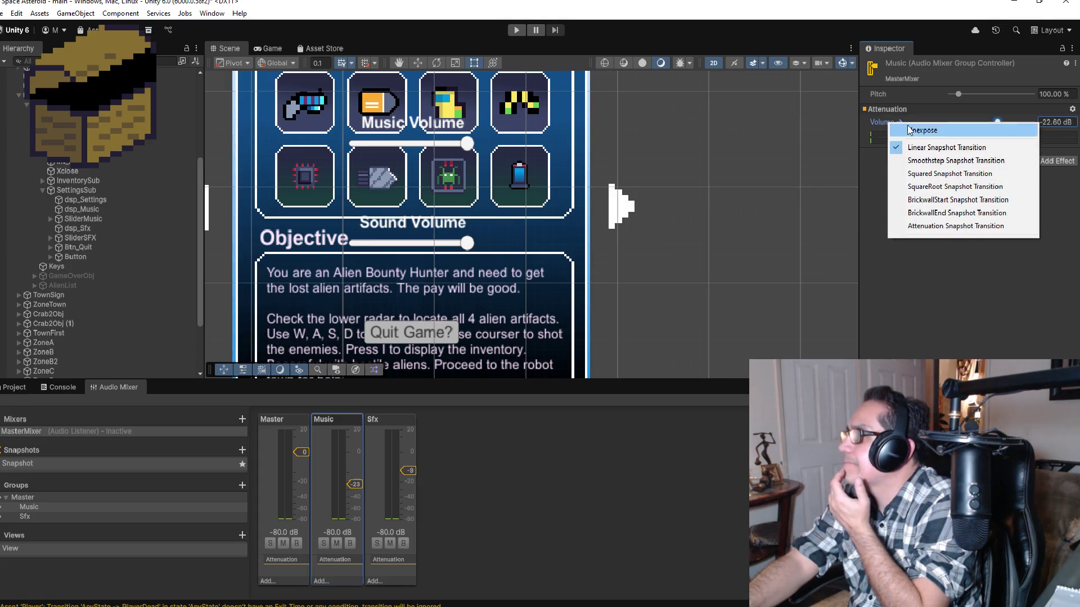
{"action": "left_click", "coordinate": [957, 291]}
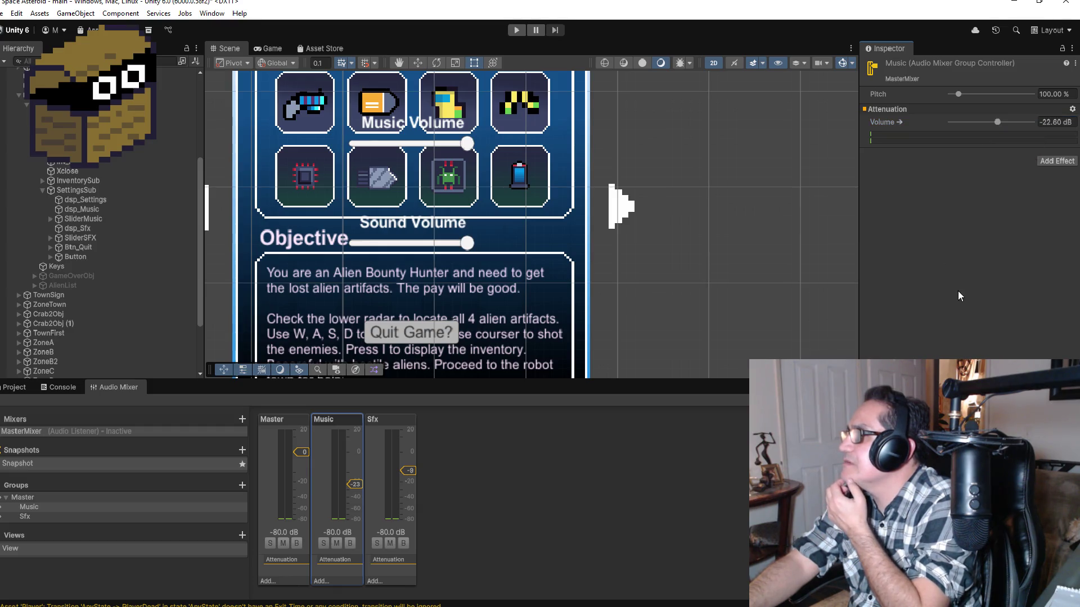
{"action": "left_click", "coordinate": [1068, 111]}
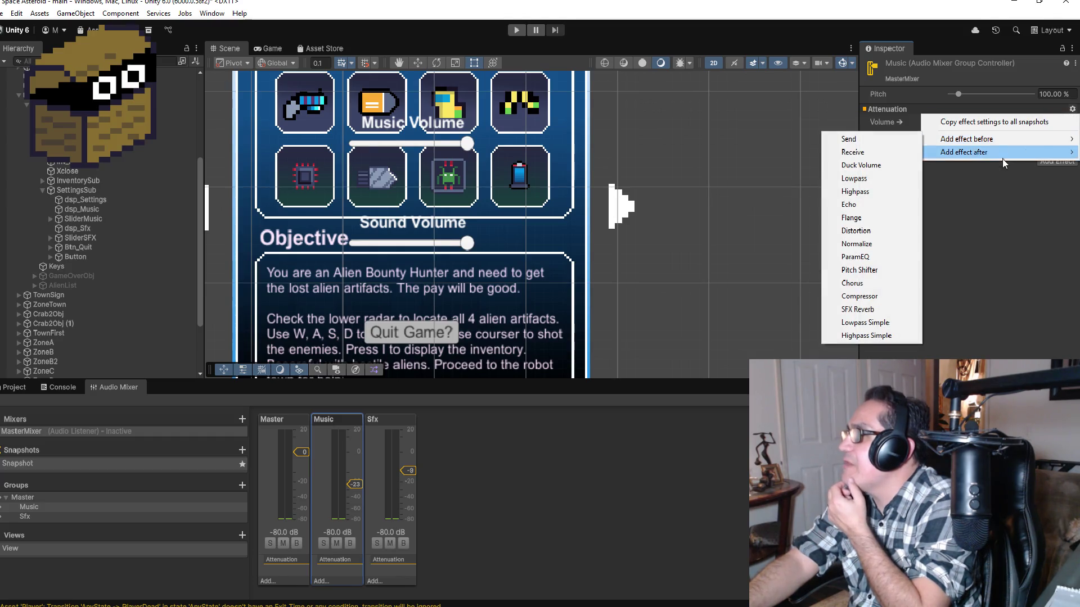
{"action": "left_click", "coordinate": [995, 241]}
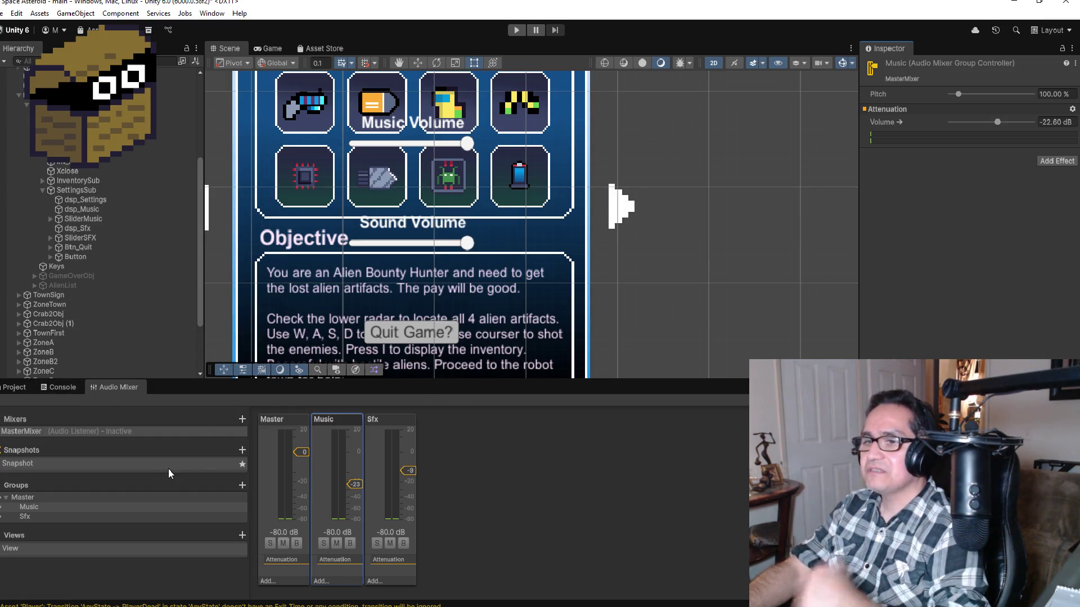
Select MasterMixer and view the Master, Music and Sfx (-8.90 dB) group settings.
{"action": "left_click", "coordinate": [75, 432]}
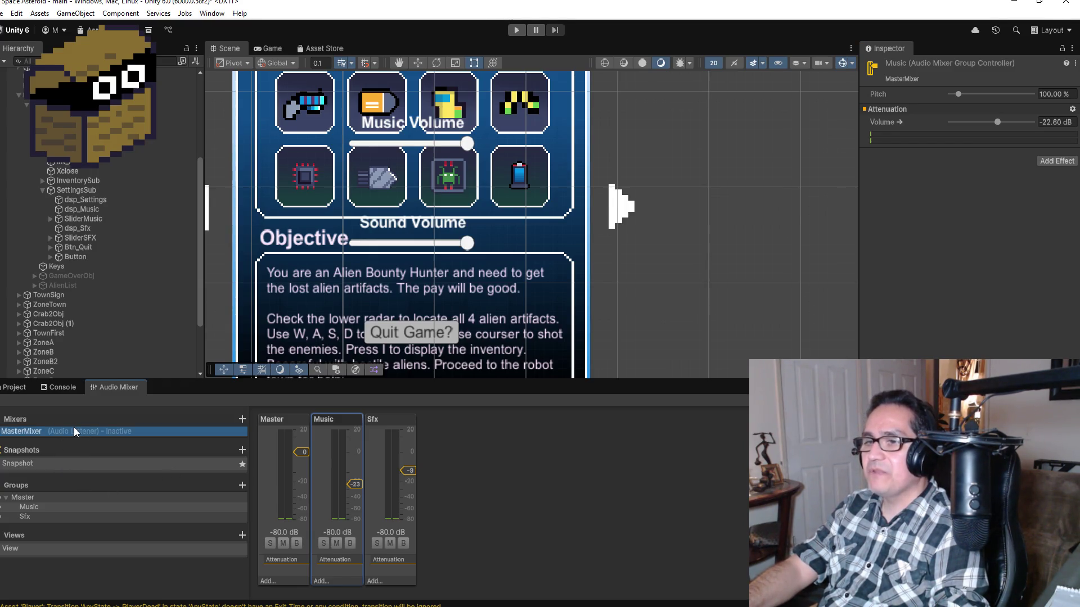
{"action": "right_click", "coordinate": [74, 430]}
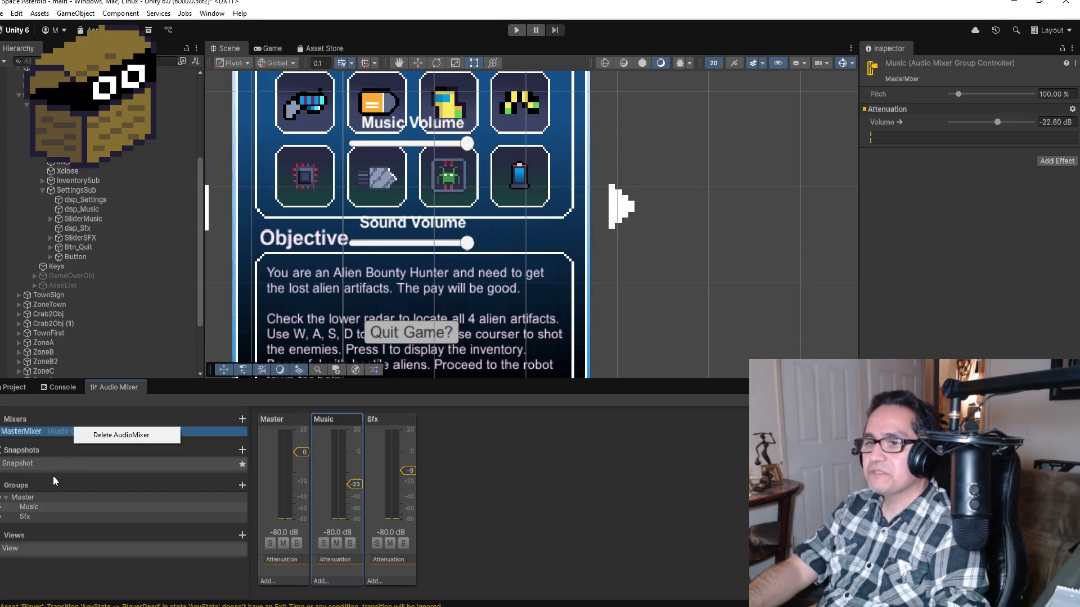
{"action": "left_click", "coordinate": [52, 464]}
{"action": "left_click", "coordinate": [59, 497]}
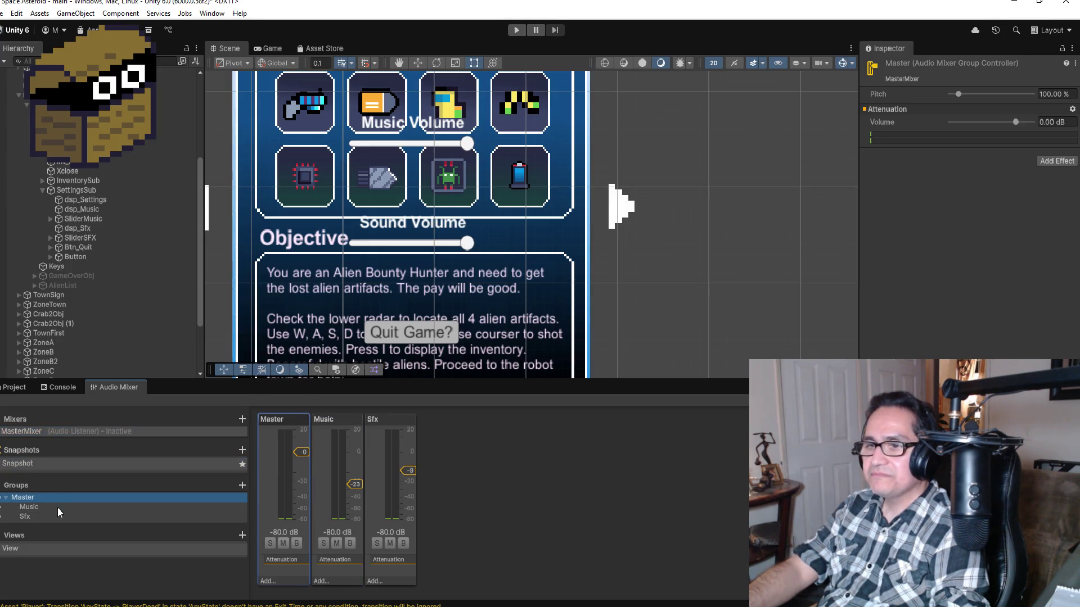
{"action": "left_click", "coordinate": [58, 507]}
{"action": "left_click", "coordinate": [62, 515]}
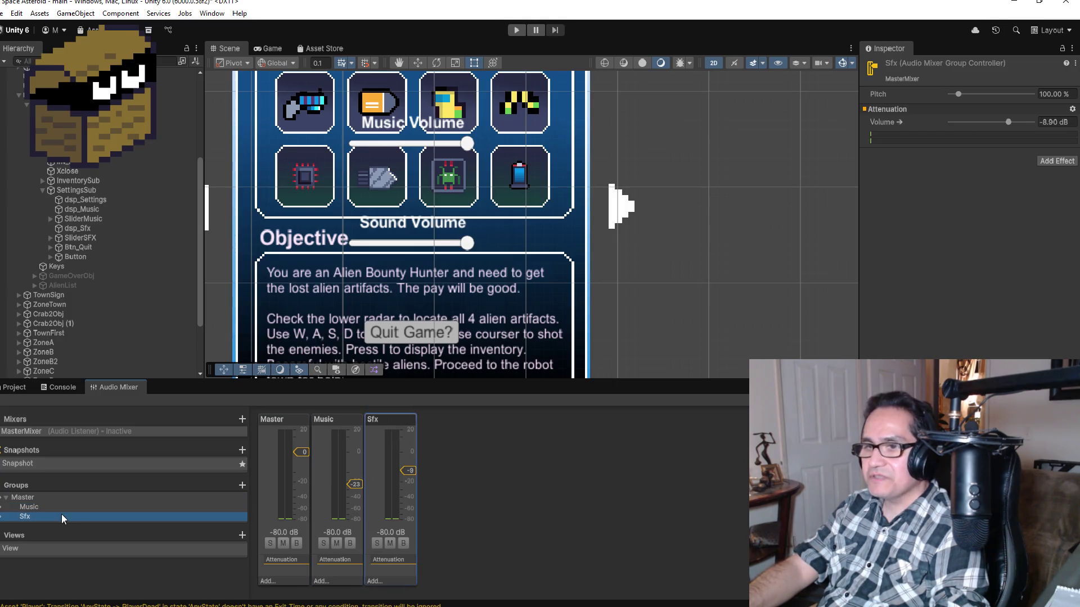
{"action": "right_click", "coordinate": [114, 504]}
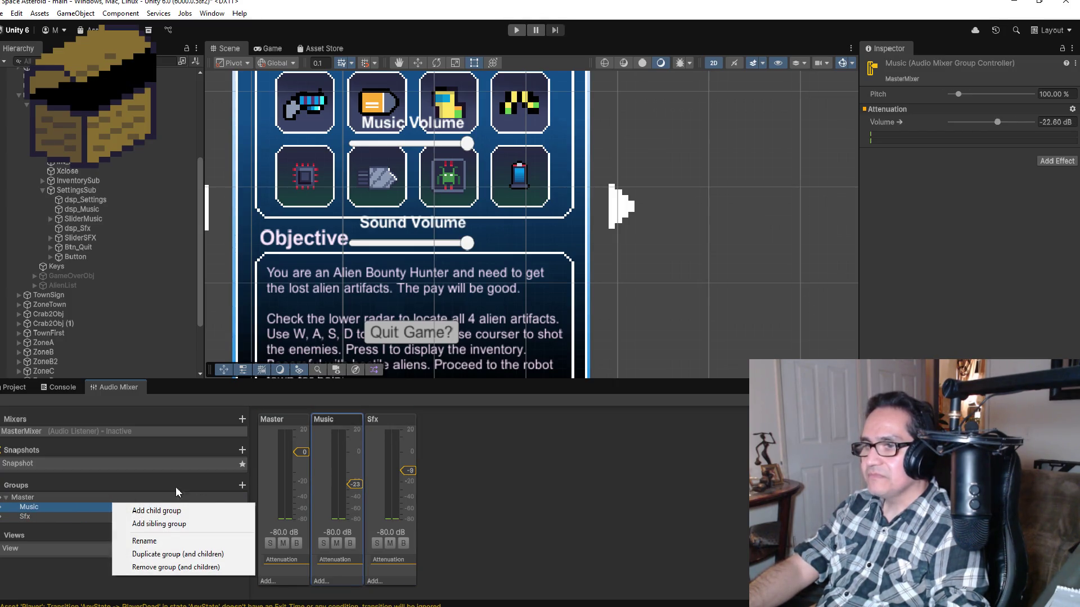
{"action": "right_click", "coordinate": [341, 456]}
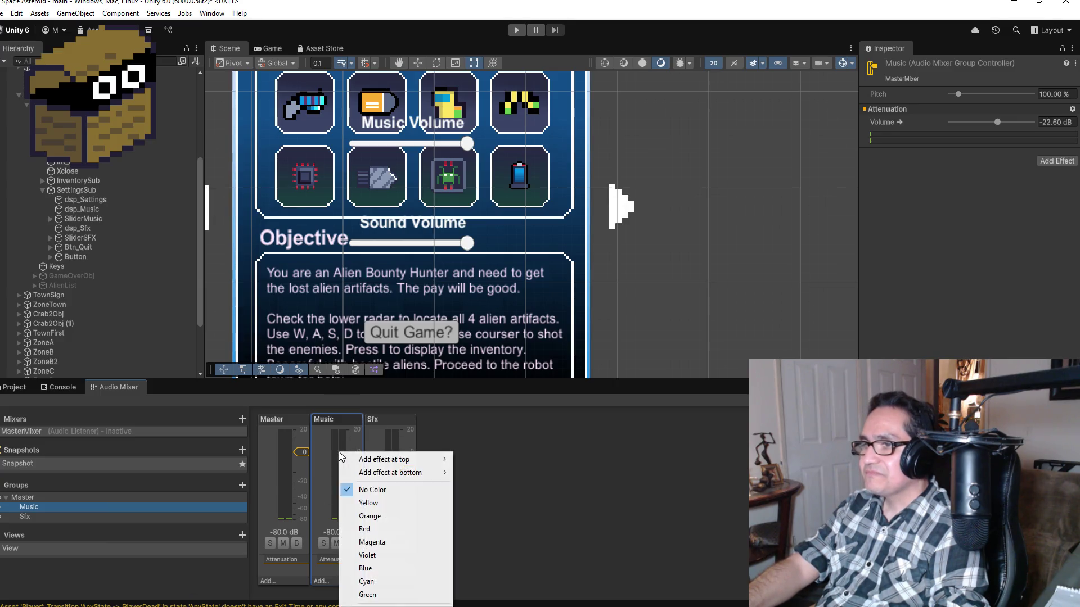
{"action": "left_click", "coordinate": [338, 425]}
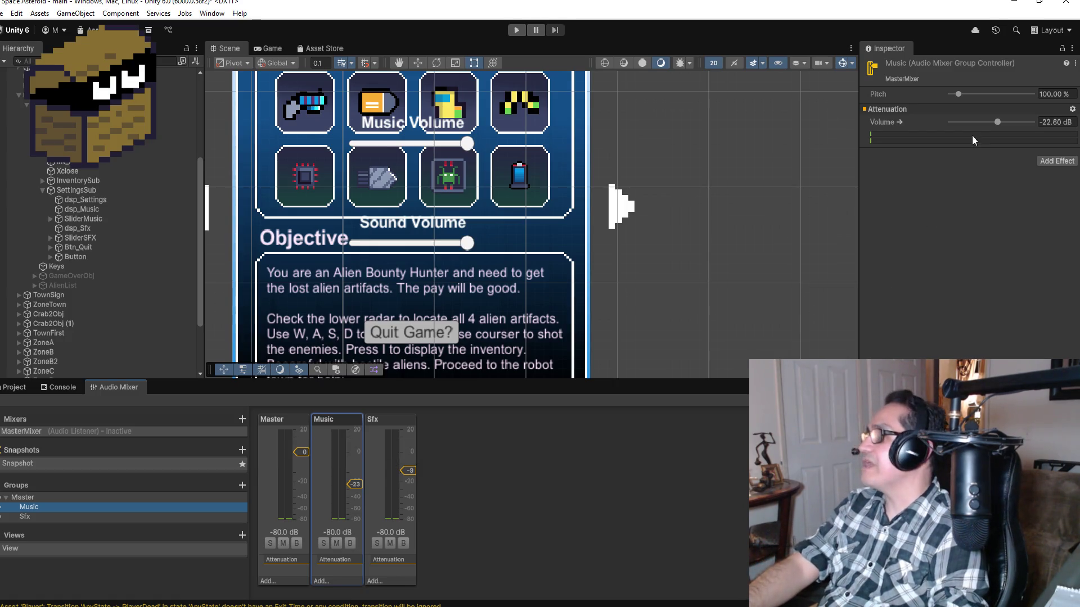
Drag the Music group's attenuation volume up to about -13.90 dB.
{"action": "left_click_drag", "start_coordinate": [999, 123], "coordinate": [1007, 125]}
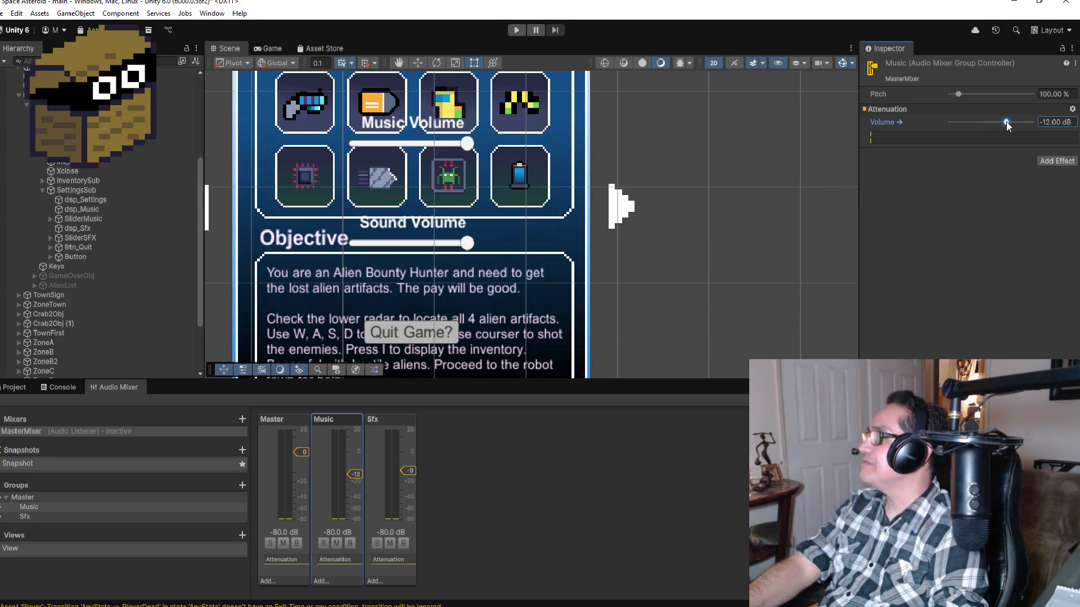
{"action": "right_click", "coordinate": [934, 121]}
{"action": "left_click", "coordinate": [905, 120]}
{"action": "left_click_drag", "start_coordinate": [905, 120], "coordinate": [896, 121]}
{"action": "left_click", "coordinate": [896, 93]}
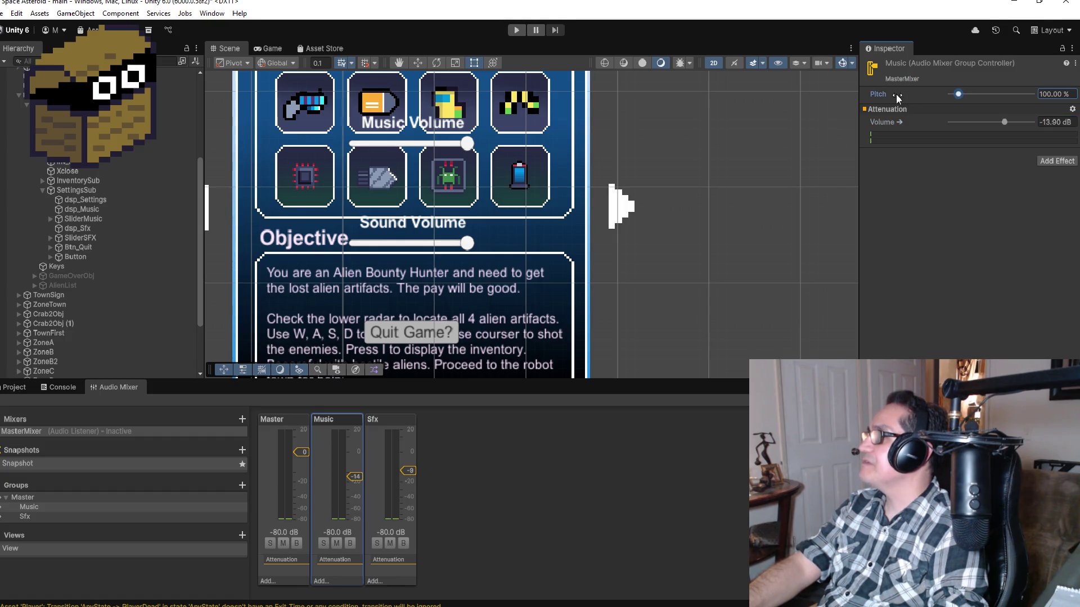
{"action": "right_click", "coordinate": [888, 124]}
{"action": "left_click", "coordinate": [892, 124]}
Check the Music Volume and Attenuation option menus, closing them unchanged.
{"action": "right_click", "coordinate": [902, 123]}
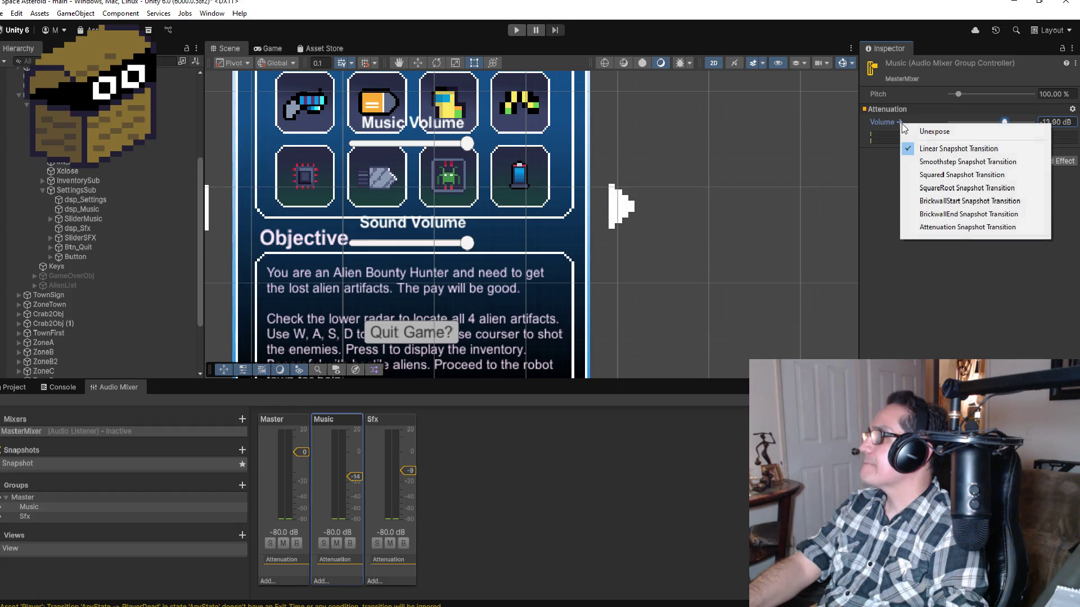
{"action": "right_click", "coordinate": [950, 112]}
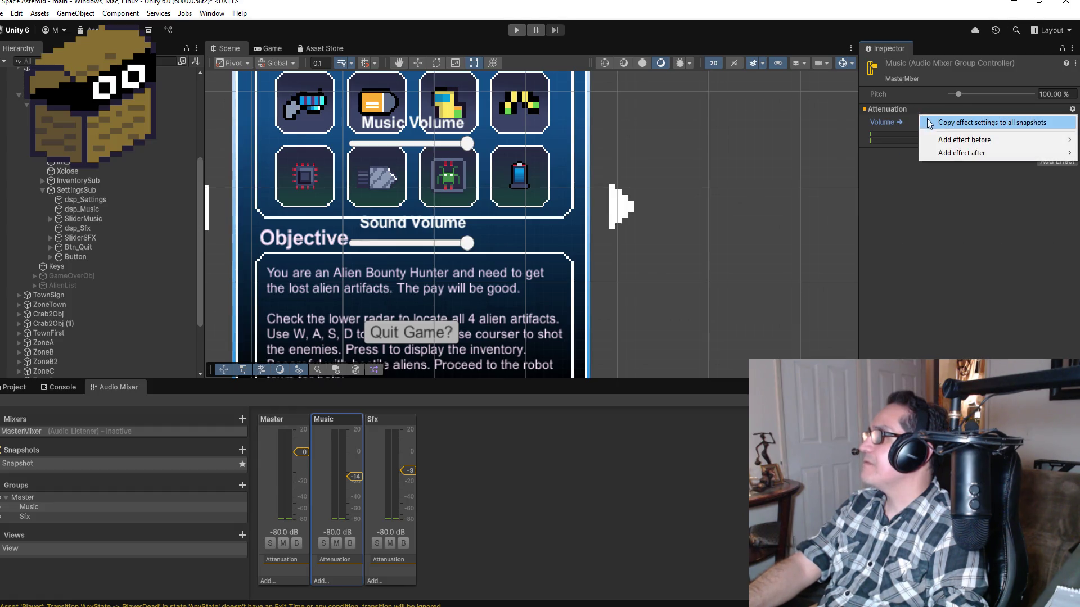
{"action": "left_click", "coordinate": [895, 123]}
{"action": "right_click", "coordinate": [903, 122]}
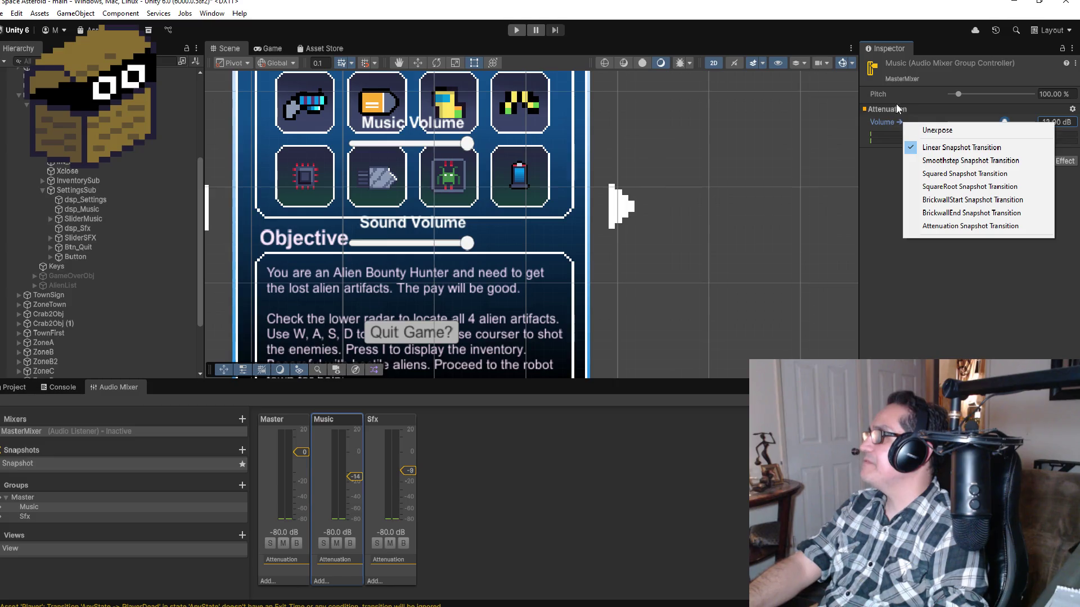
{"action": "left_click", "coordinate": [896, 104]}
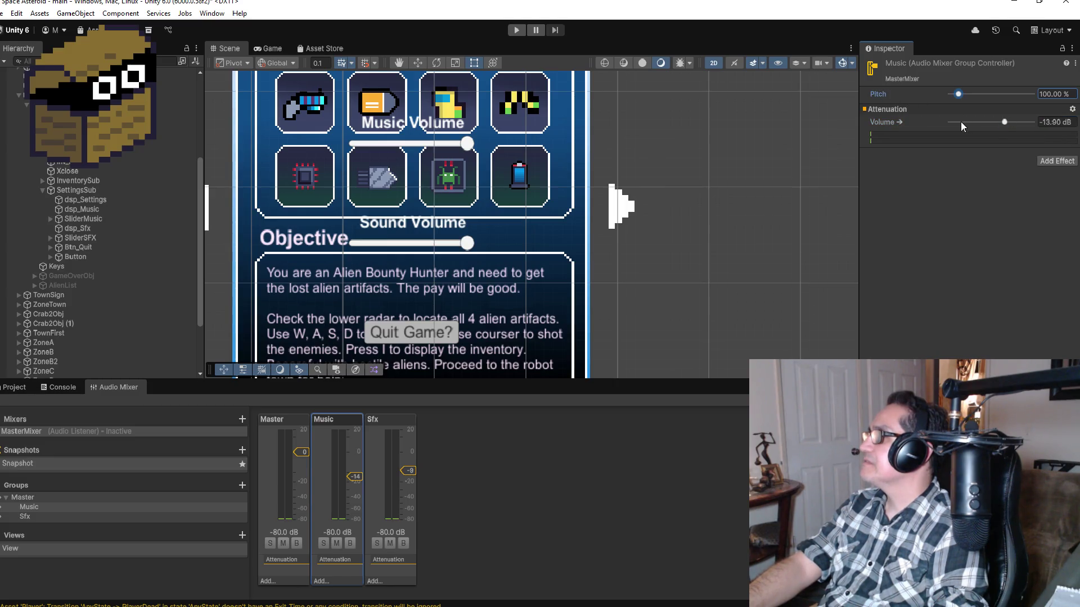
{"action": "left_click", "coordinate": [900, 123]}
{"action": "right_click", "coordinate": [900, 123]}
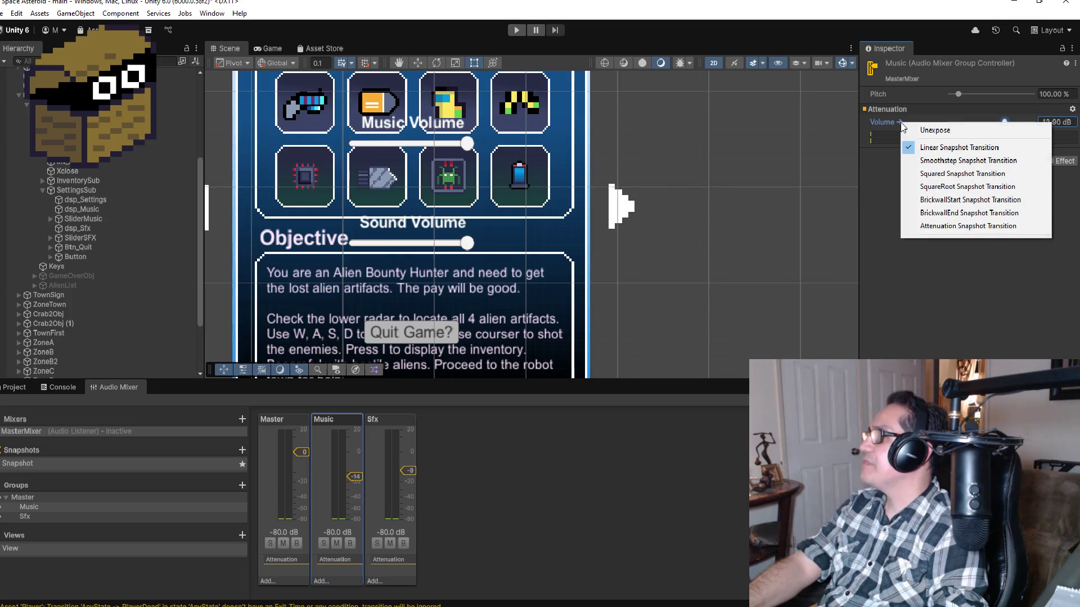
{"action": "key", "text": "Escape"}
{"action": "right_click", "coordinate": [897, 123]}
{"action": "right_click", "coordinate": [885, 122]}
{"action": "right_click", "coordinate": [873, 123]}
{"action": "left_click", "coordinate": [933, 293]}
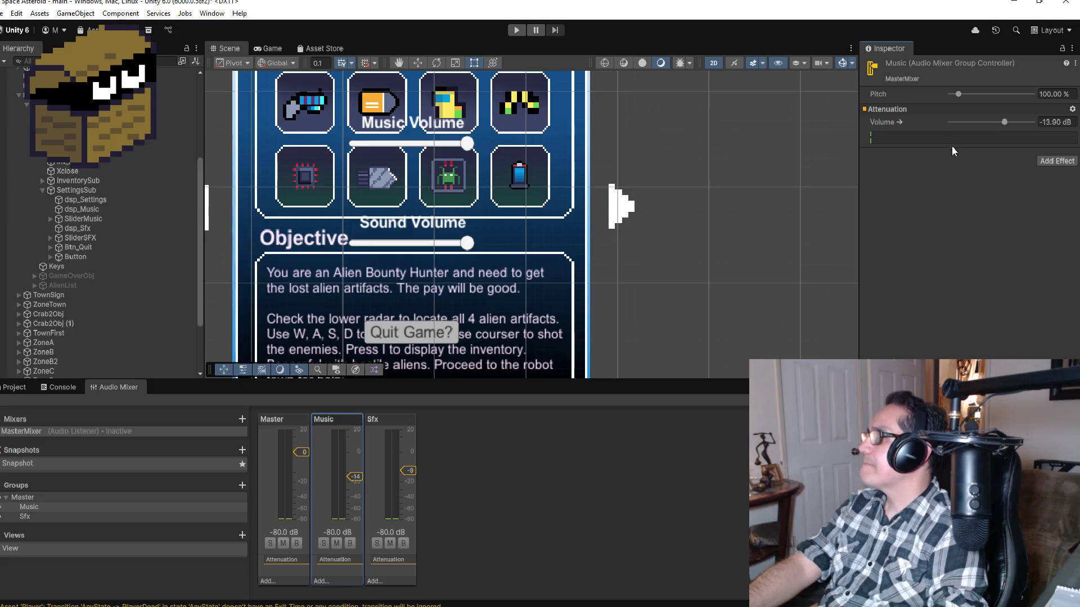
{"action": "right_click", "coordinate": [881, 121]}
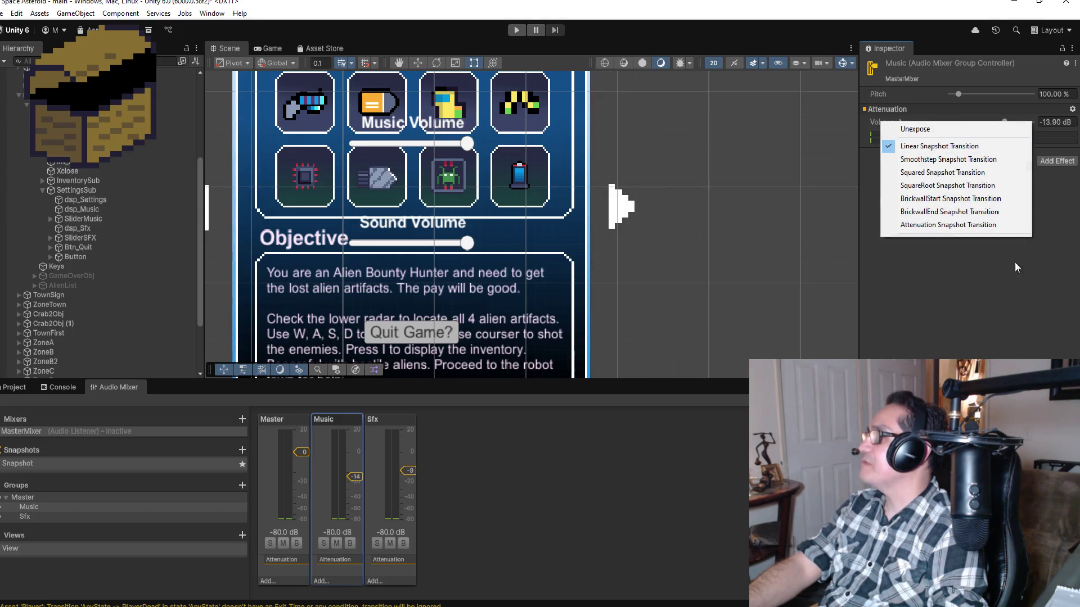
{"action": "left_click", "coordinate": [1006, 304]}
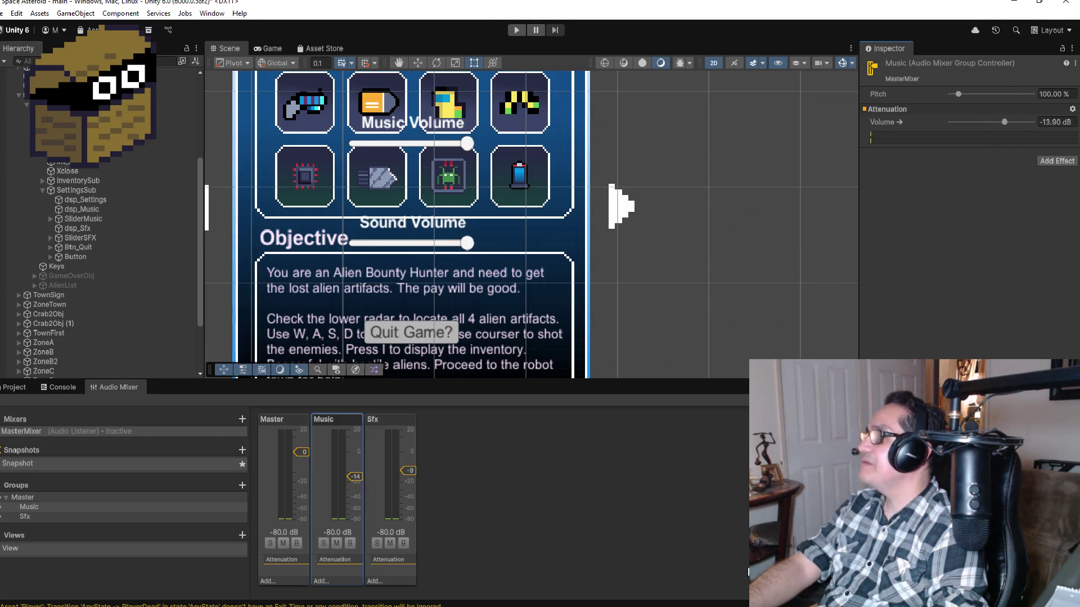
Switch to Visual Studio and review MusicManager.cs's SetLevel method setting "MyMusic".
{"action": "mouse_move", "coordinate": [282, 604]}
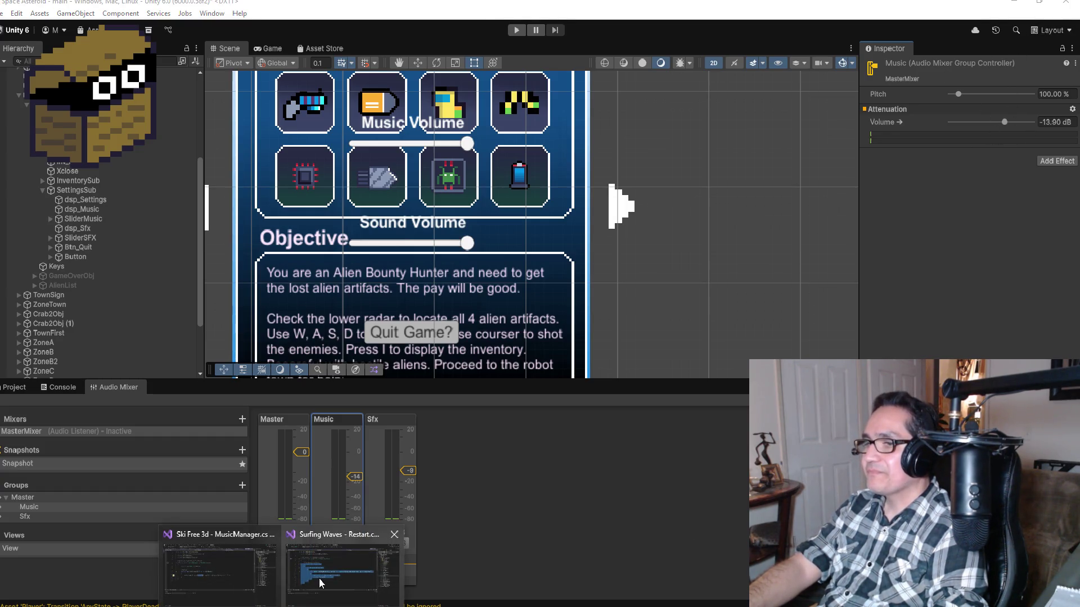
{"action": "left_click", "coordinate": [220, 563]}
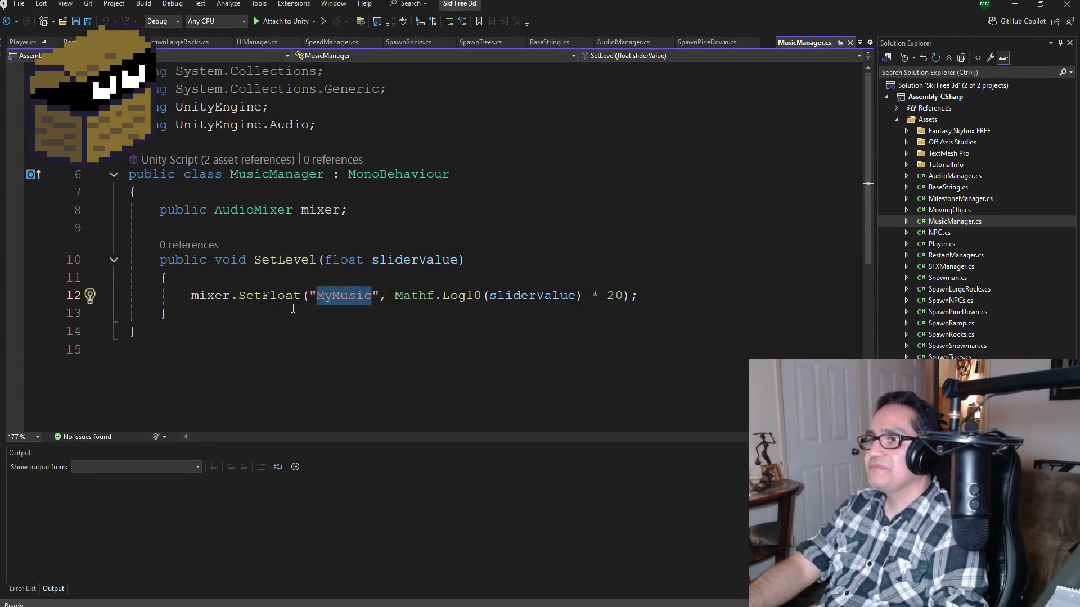
{"action": "scroll", "coordinate": [371, 326], "scroll_direction": "down", "scroll_amount": 1}
{"action": "scroll", "coordinate": [386, 330], "scroll_direction": "up", "scroll_amount": 1}
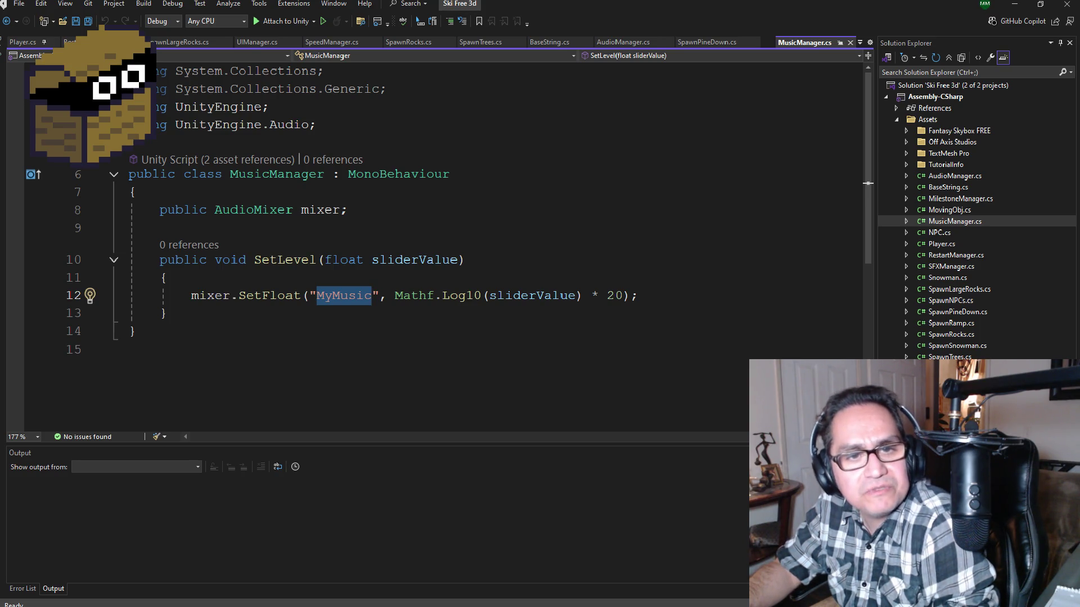
{"action": "key", "text": "alt+Tab"}
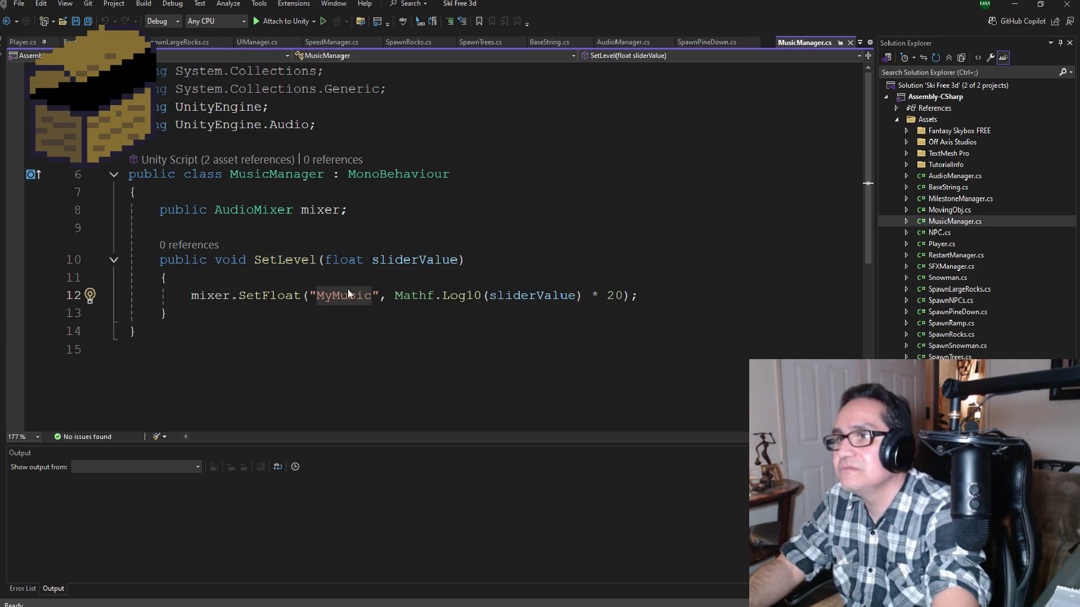
Select 'MyMusic' in the SetFloat call, read the SetFloat search results, then return to Unity.
{"action": "left_click", "coordinate": [364, 259]}
{"action": "double_click", "coordinate": [349, 295]}
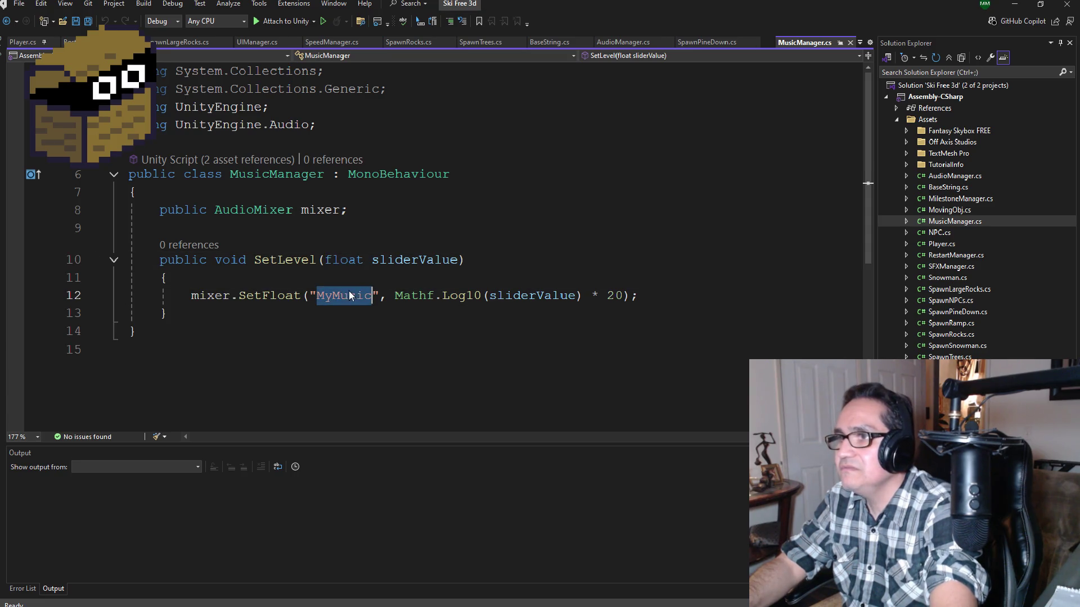
{"action": "key", "text": "alt+Tab"}
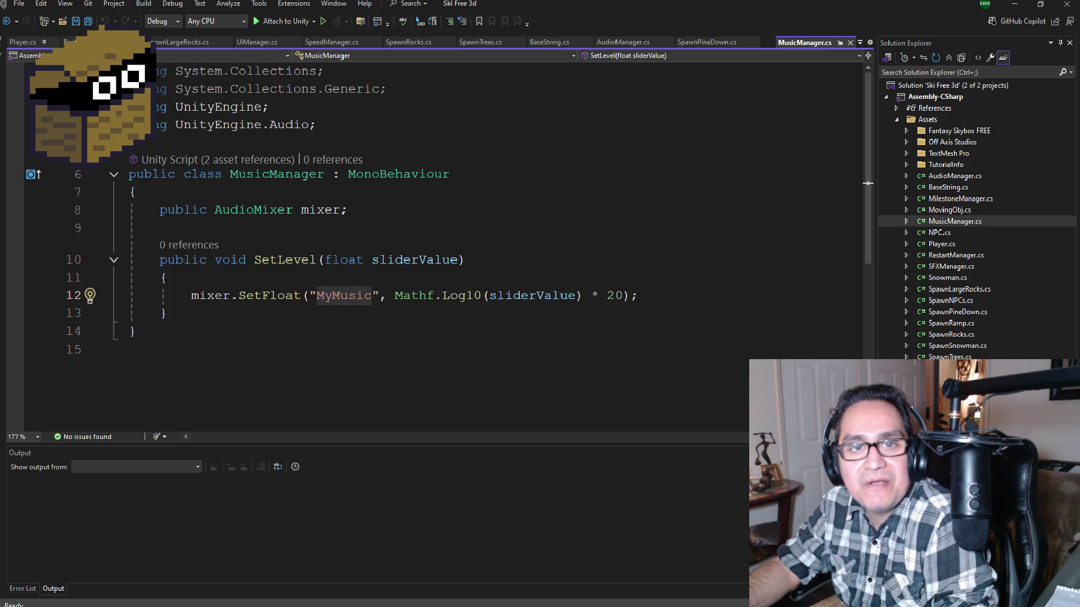
{"action": "key", "text": "alt+Tab"}
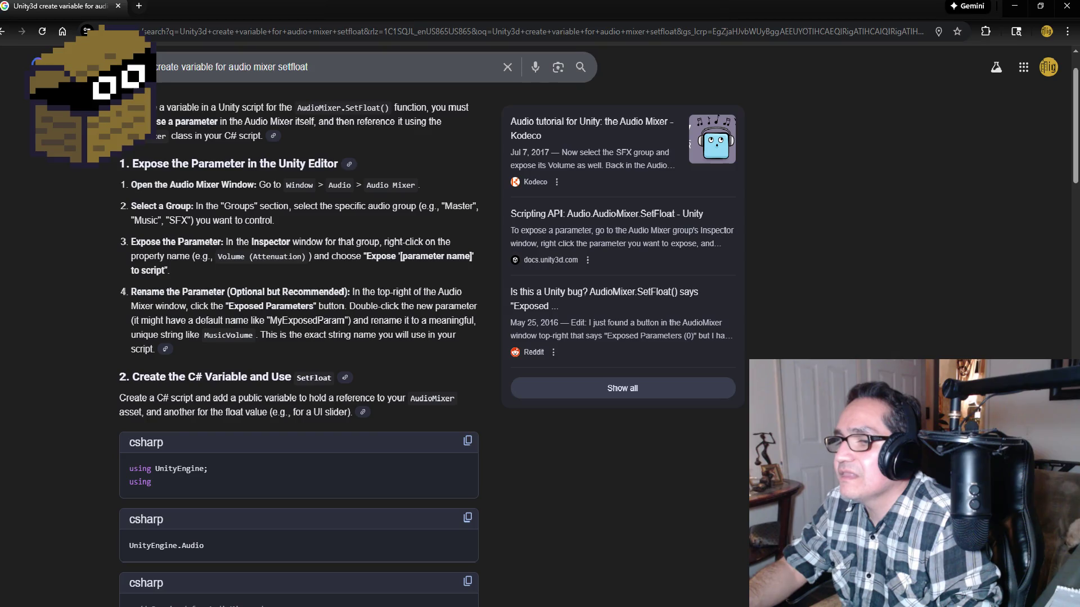
{"action": "left_click", "coordinate": [304, 563]}
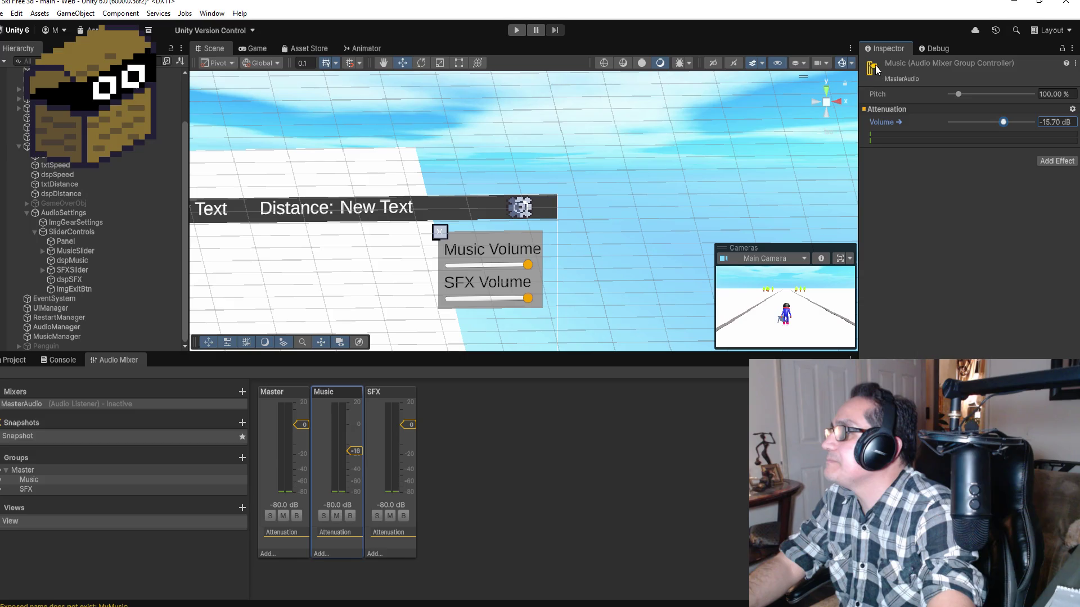
Inspect the Music group's Volume, component and Pitch option menus without changes.
{"action": "left_click", "coordinate": [935, 262]}
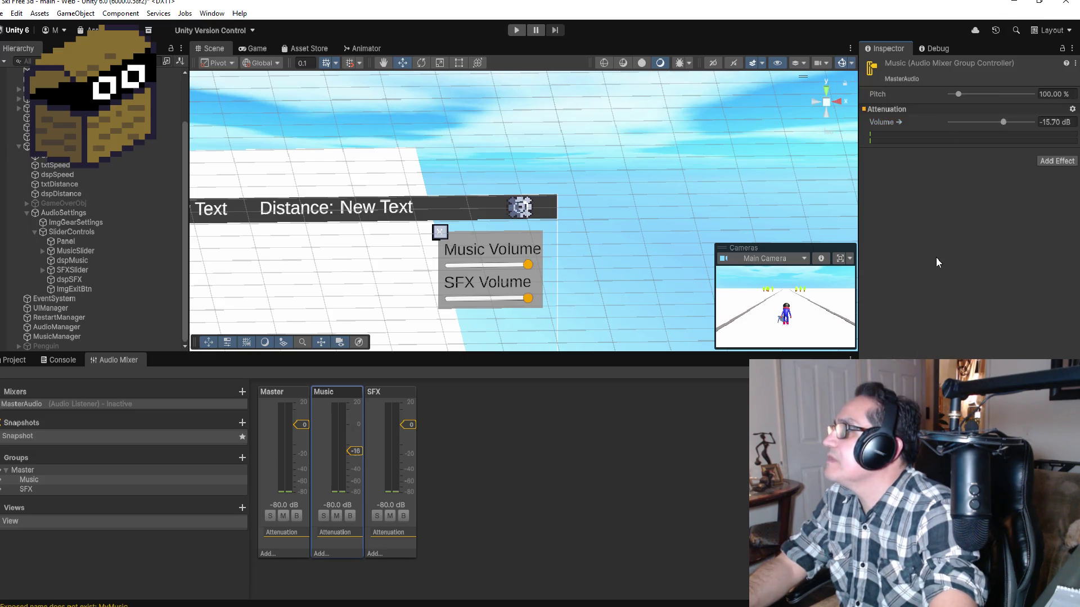
{"action": "right_click", "coordinate": [902, 123]}
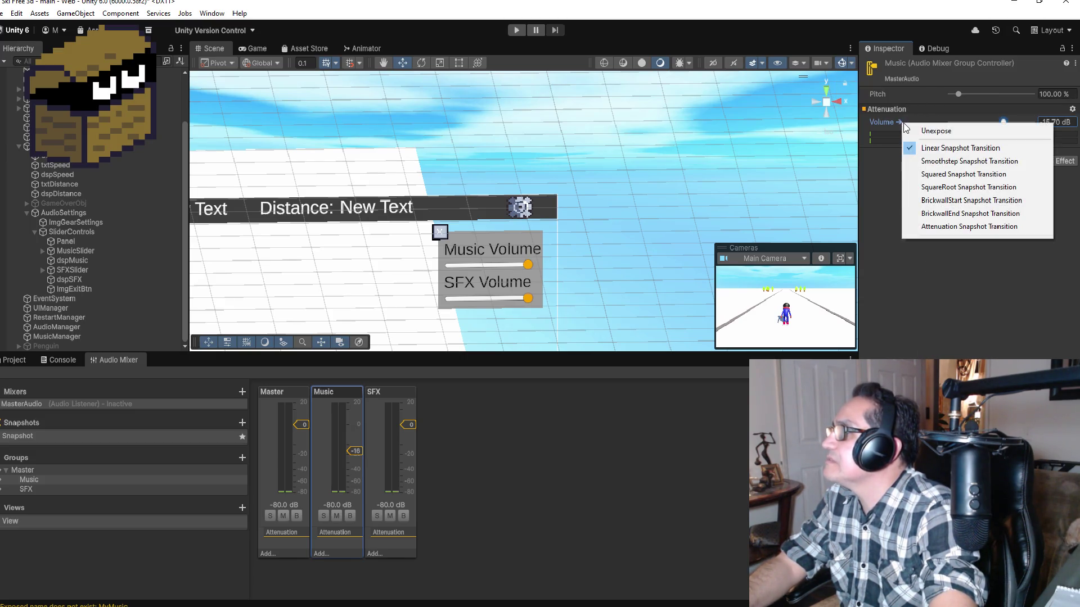
{"action": "left_click", "coordinate": [938, 292]}
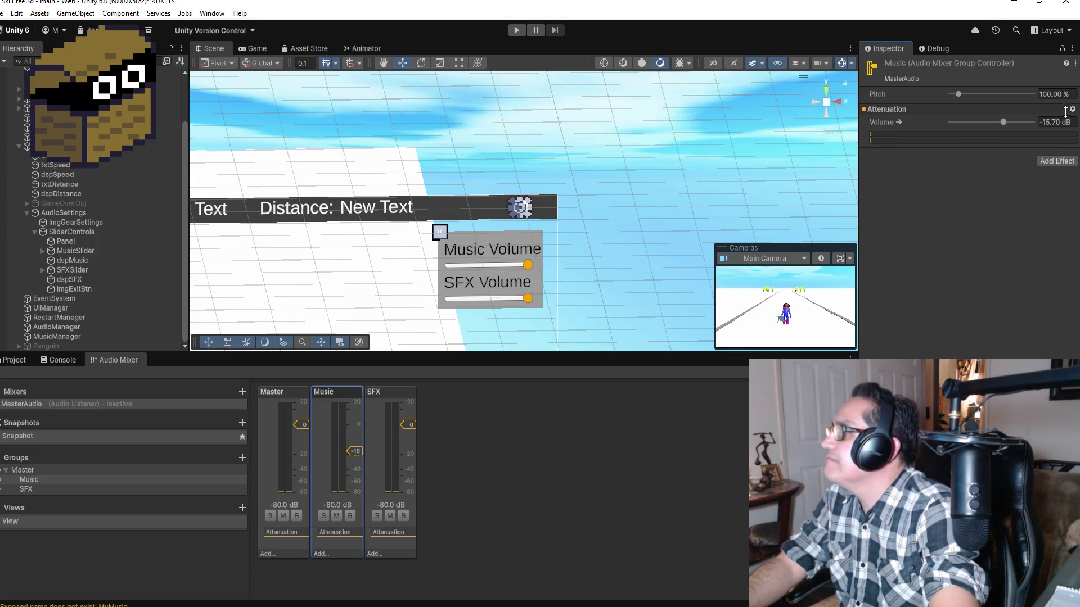
{"action": "left_click", "coordinate": [1075, 63]}
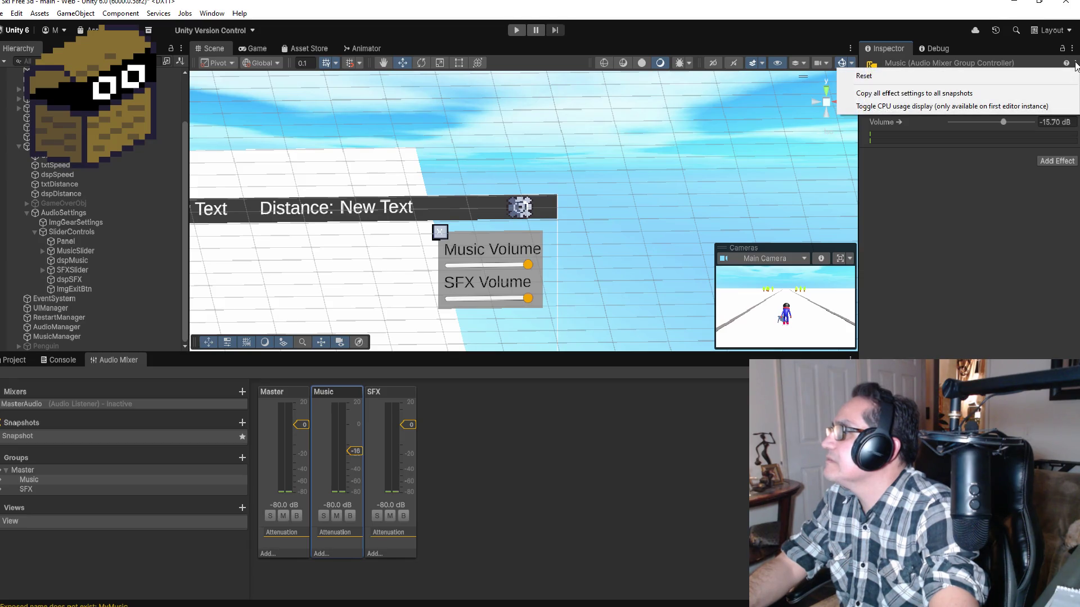
{"action": "left_click", "coordinate": [1075, 63]}
{"action": "left_click", "coordinate": [1075, 63]}
{"action": "left_click", "coordinate": [1075, 64]}
{"action": "left_click", "coordinate": [1075, 63]}
{"action": "left_click", "coordinate": [944, 292]}
{"action": "right_click", "coordinate": [881, 62]}
{"action": "left_click", "coordinate": [955, 274]}
{"action": "right_click", "coordinate": [876, 93]}
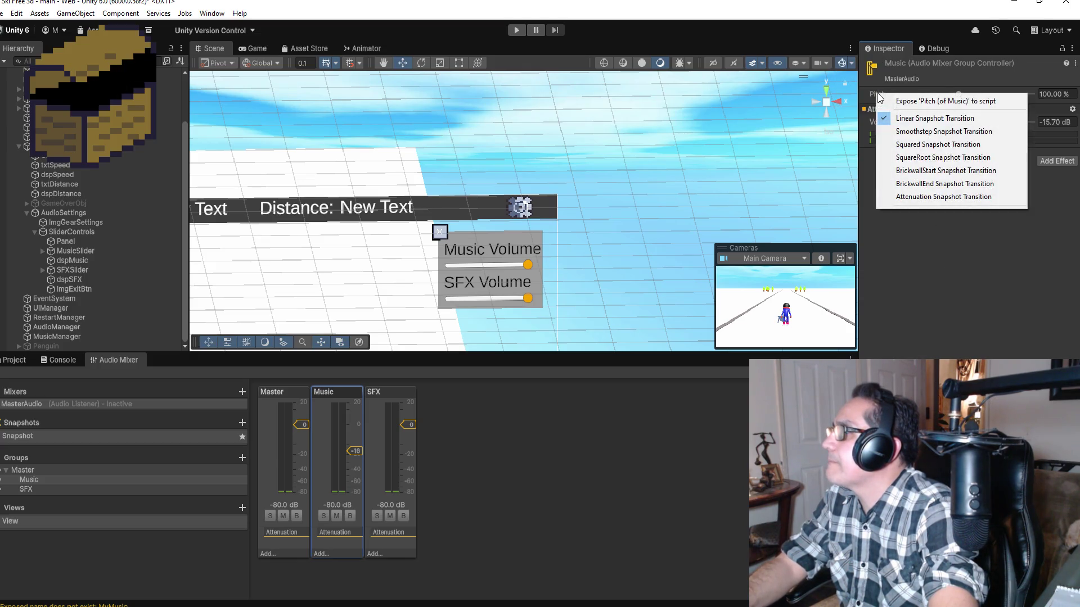
{"action": "left_click", "coordinate": [928, 255]}
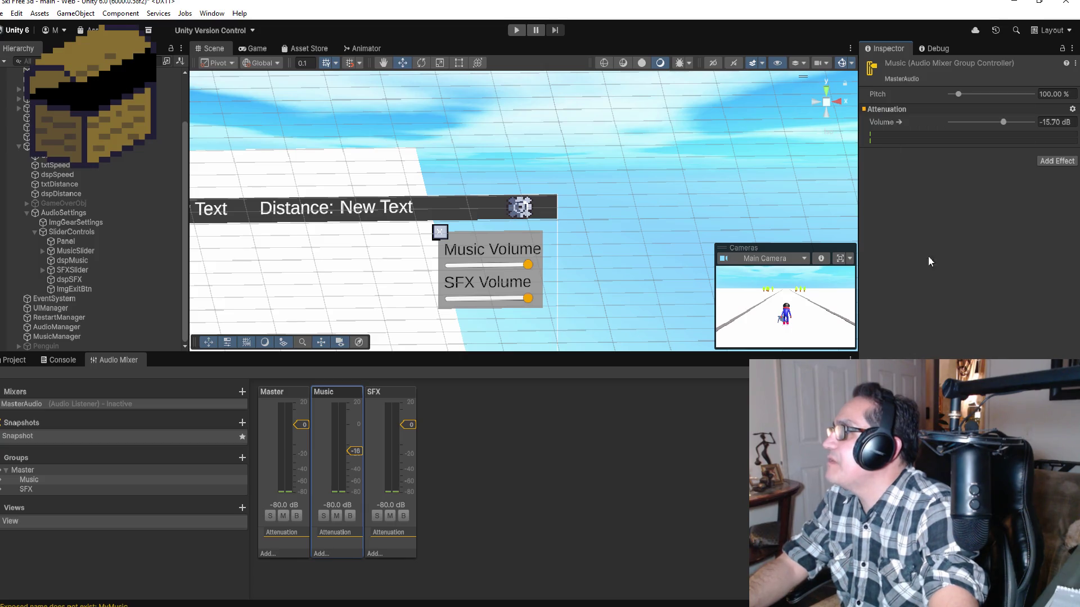
Unexpose and re-expose the Music Volume to script, then review the remaining option menus.
{"action": "right_click", "coordinate": [889, 125]}
{"action": "left_click", "coordinate": [915, 129]}
{"action": "right_click", "coordinate": [888, 120]}
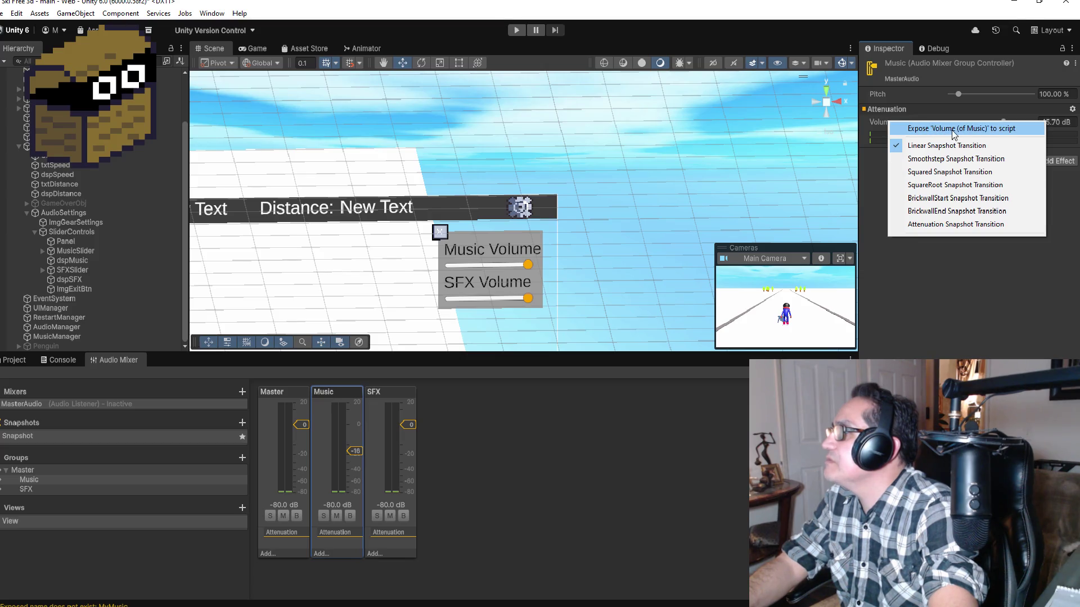
{"action": "left_click", "coordinate": [1006, 130]}
{"action": "right_click", "coordinate": [879, 109]}
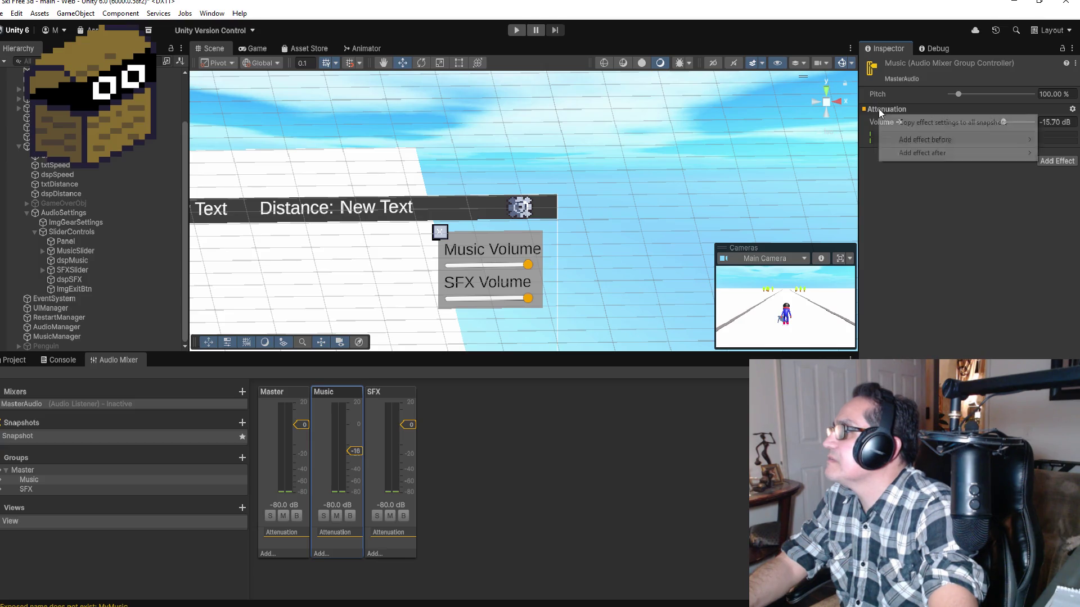
{"action": "right_click", "coordinate": [881, 95]}
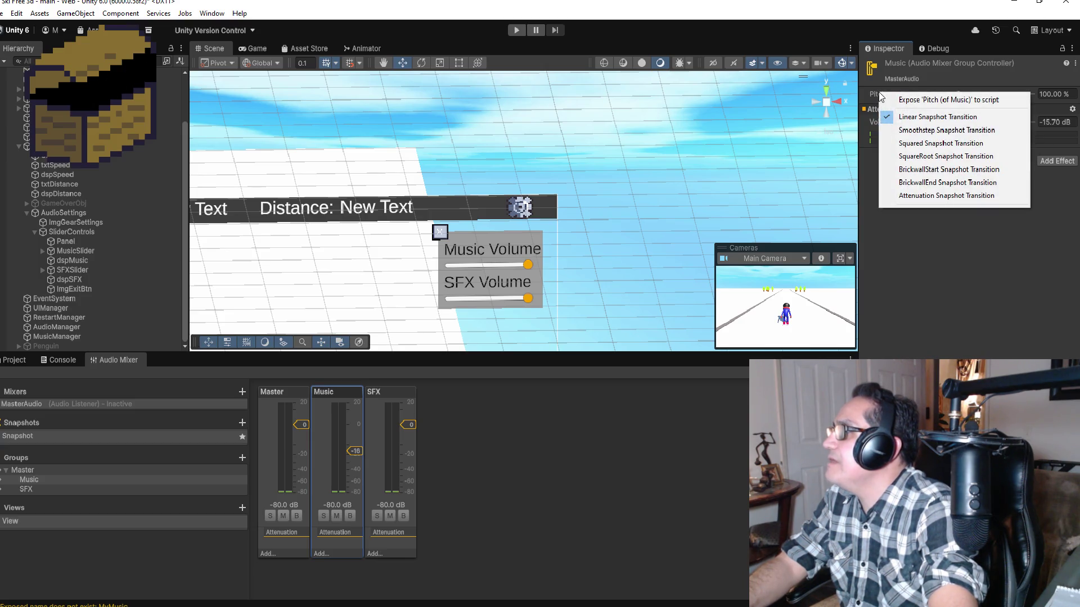
{"action": "right_click", "coordinate": [899, 65]}
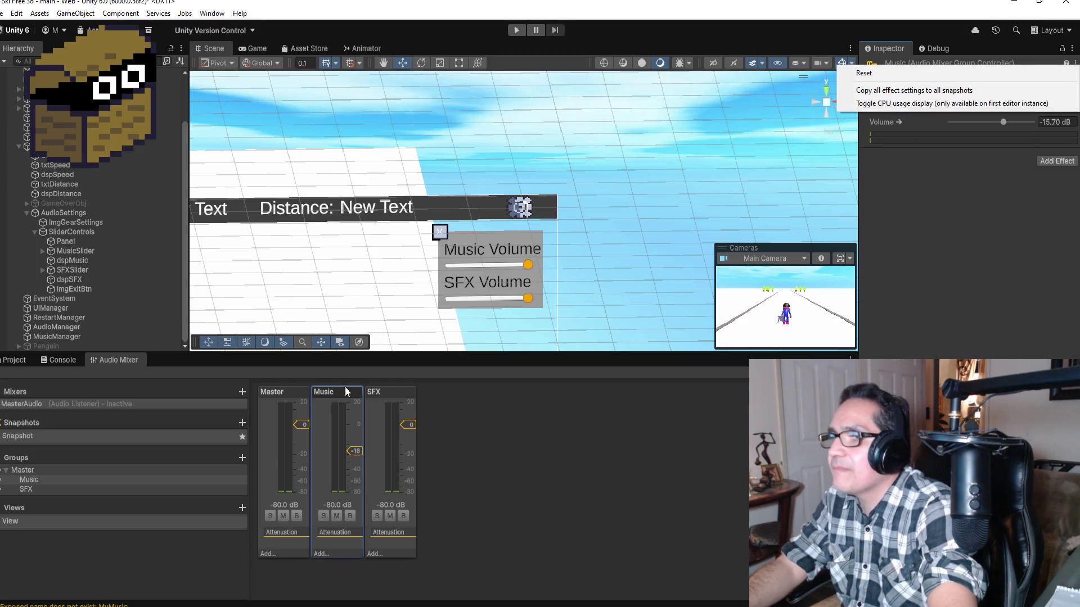
{"action": "right_click", "coordinate": [331, 398]}
{"action": "mouse_move", "coordinate": [366, 421]}
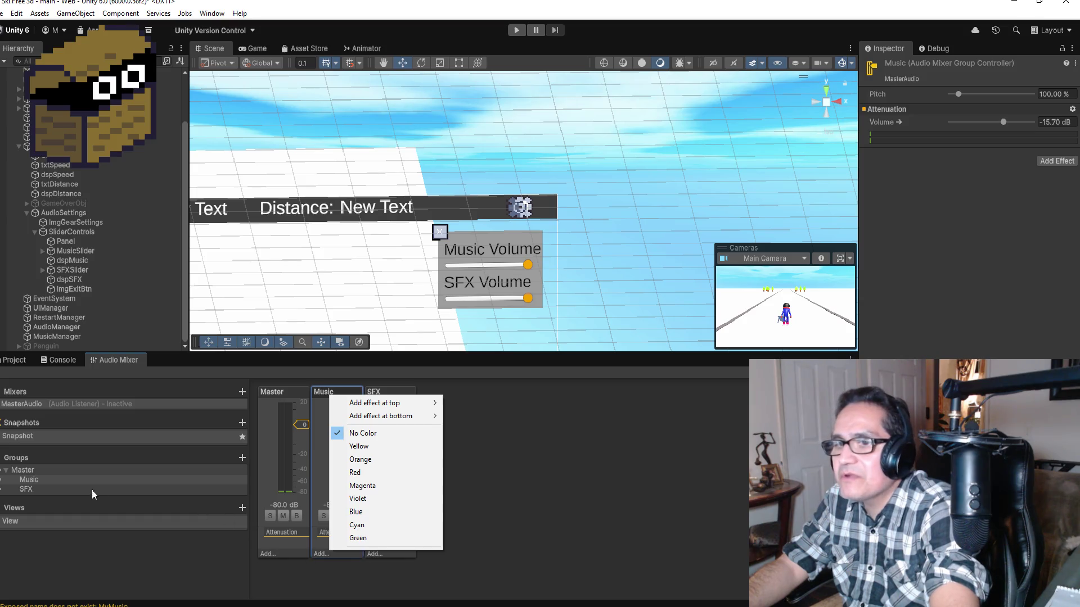
Check the Music group's options in the Groups list, then view the Google results on exposing parameters.
{"action": "left_click", "coordinate": [53, 480]}
{"action": "right_click", "coordinate": [53, 480]}
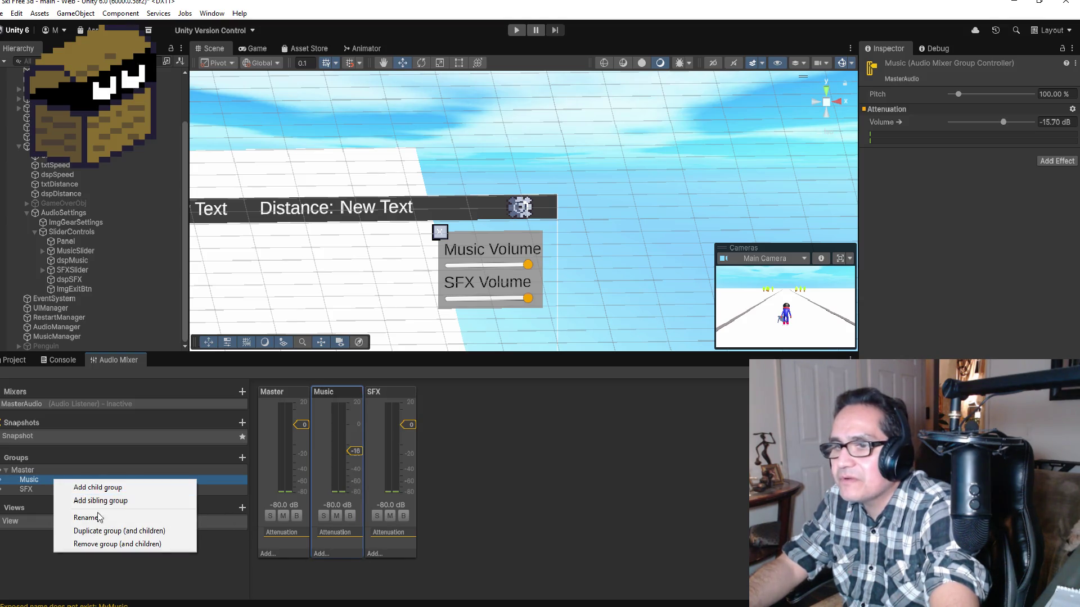
{"action": "left_click", "coordinate": [27, 572]}
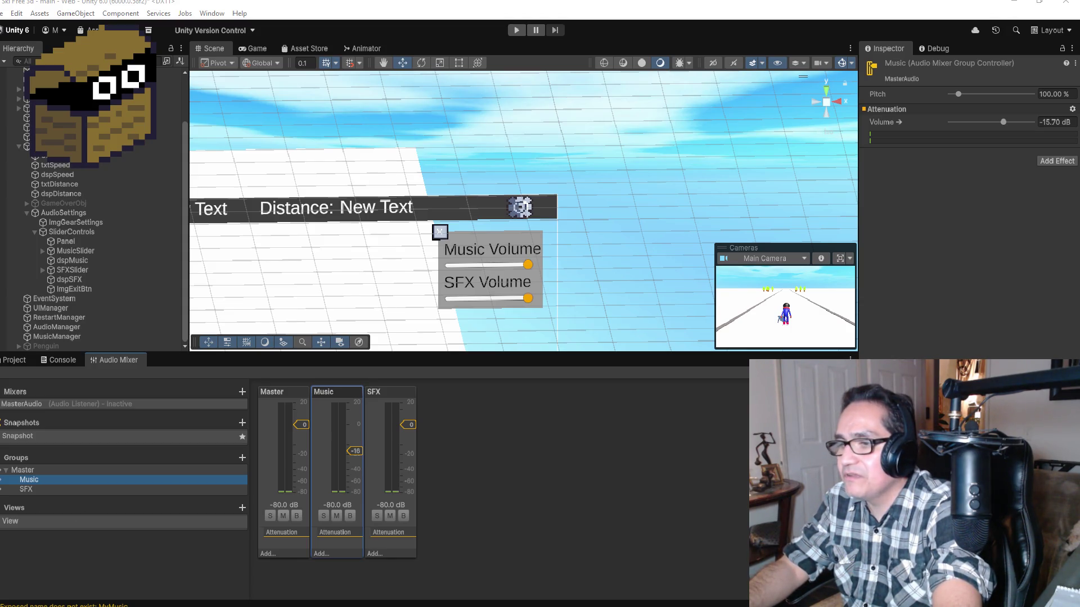
{"action": "left_click", "coordinate": [381, 576]}
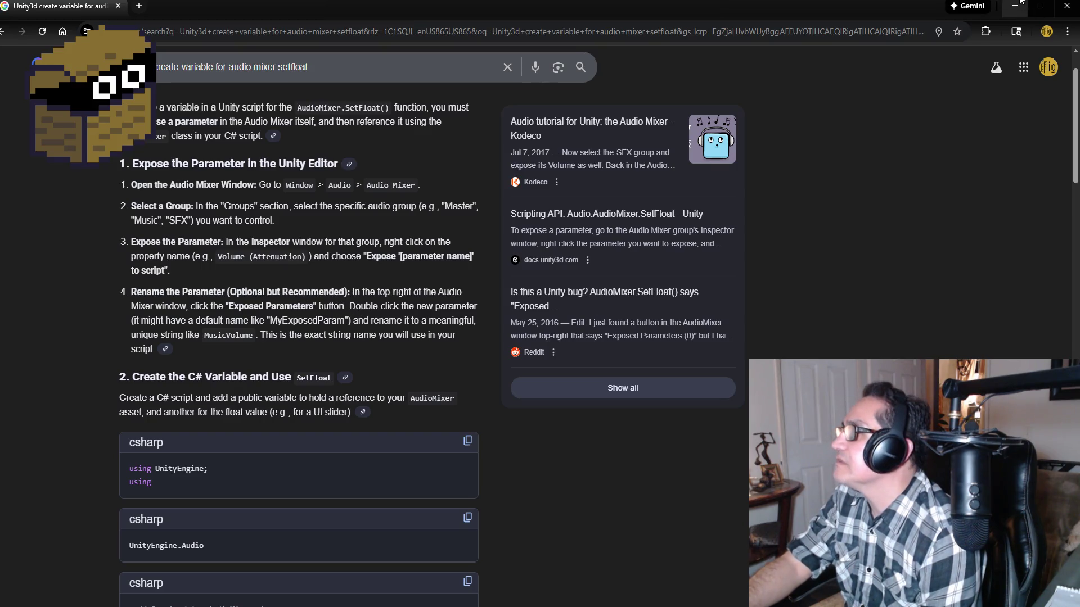
Return to Unity and look through the Music group component and Inspector option menus.
{"action": "key", "text": "alt+Tab"}
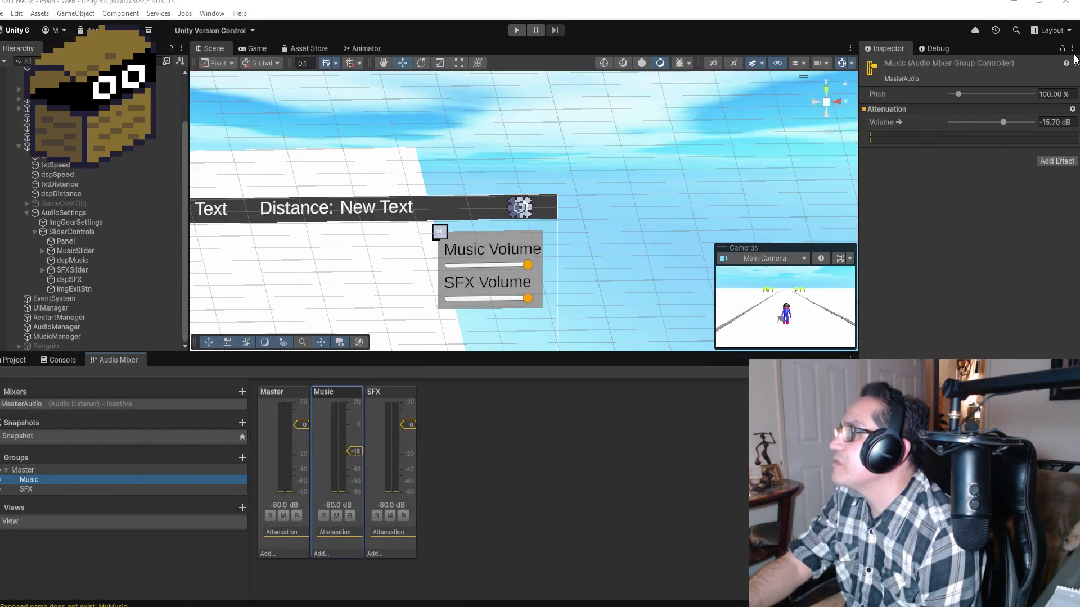
{"action": "left_click", "coordinate": [1075, 63]}
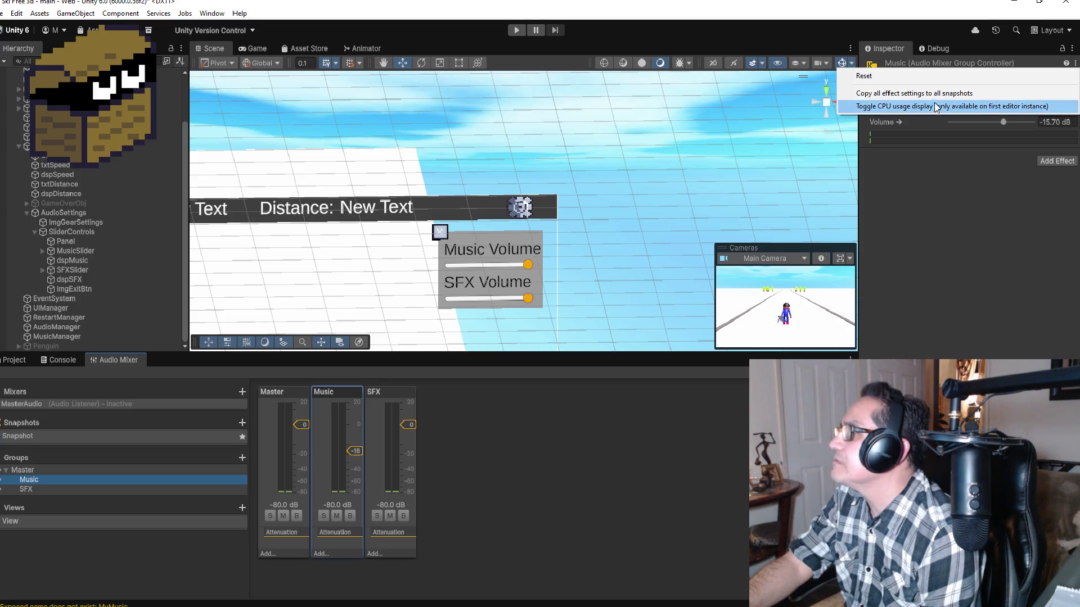
{"action": "left_click", "coordinate": [1075, 63]}
{"action": "left_click", "coordinate": [1074, 63]}
{"action": "left_click", "coordinate": [1071, 50]}
{"action": "key", "text": "Escape"}
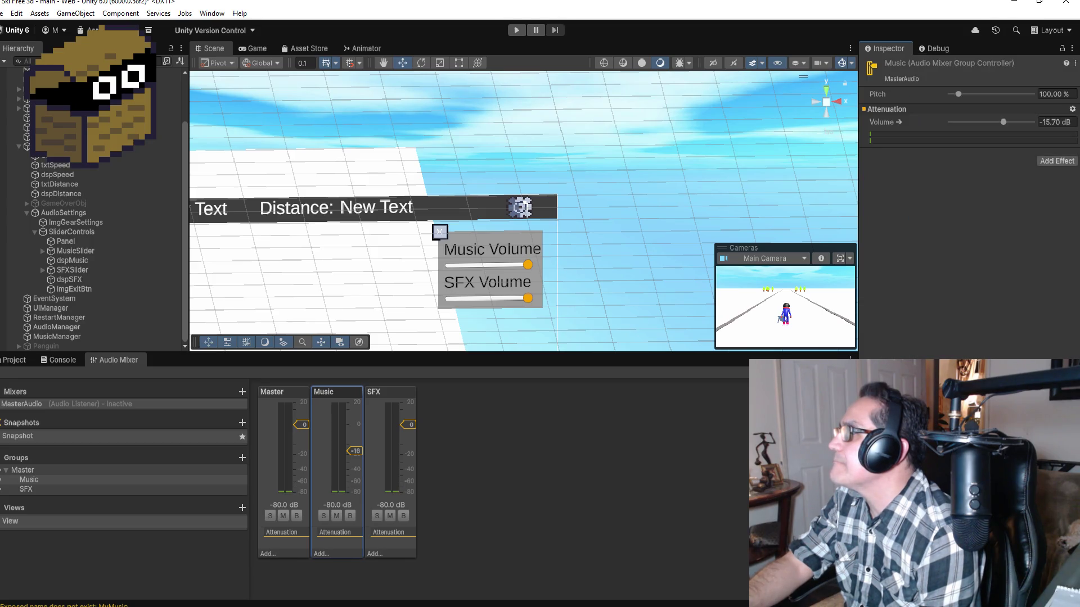
Review the Attenuation and Volume menus, then lower the Music volume to -18.20 dB.
{"action": "left_click", "coordinate": [1072, 109]}
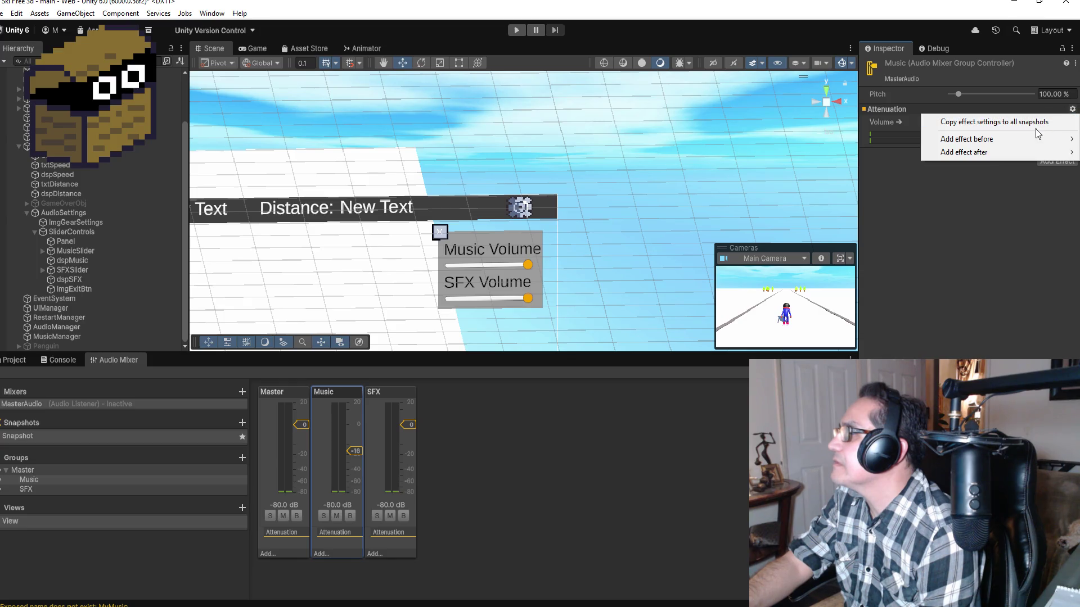
{"action": "mouse_move", "coordinate": [1004, 152]}
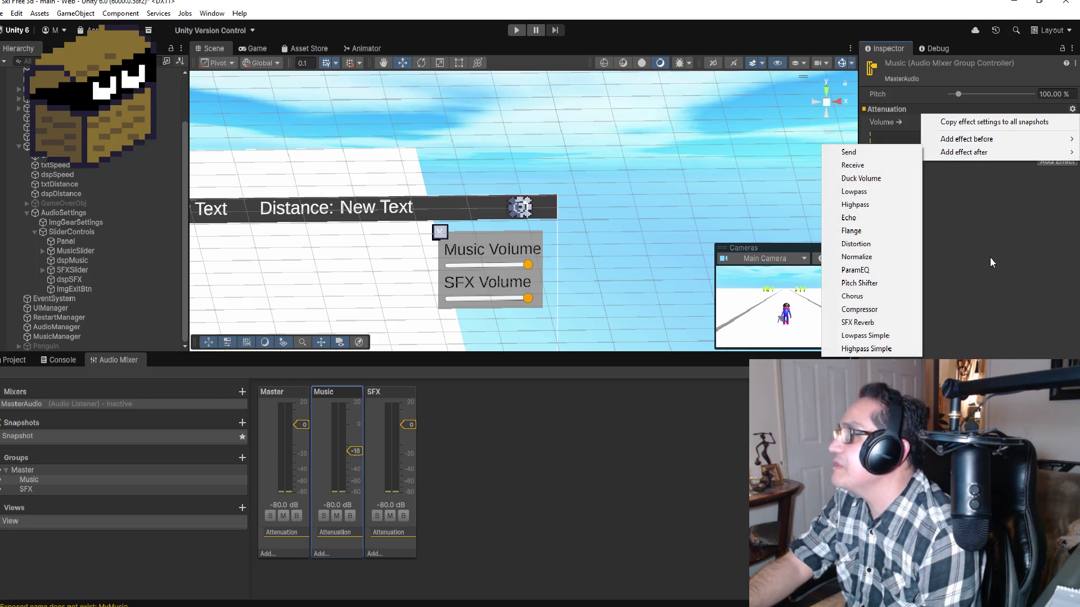
{"action": "left_click", "coordinate": [1002, 246]}
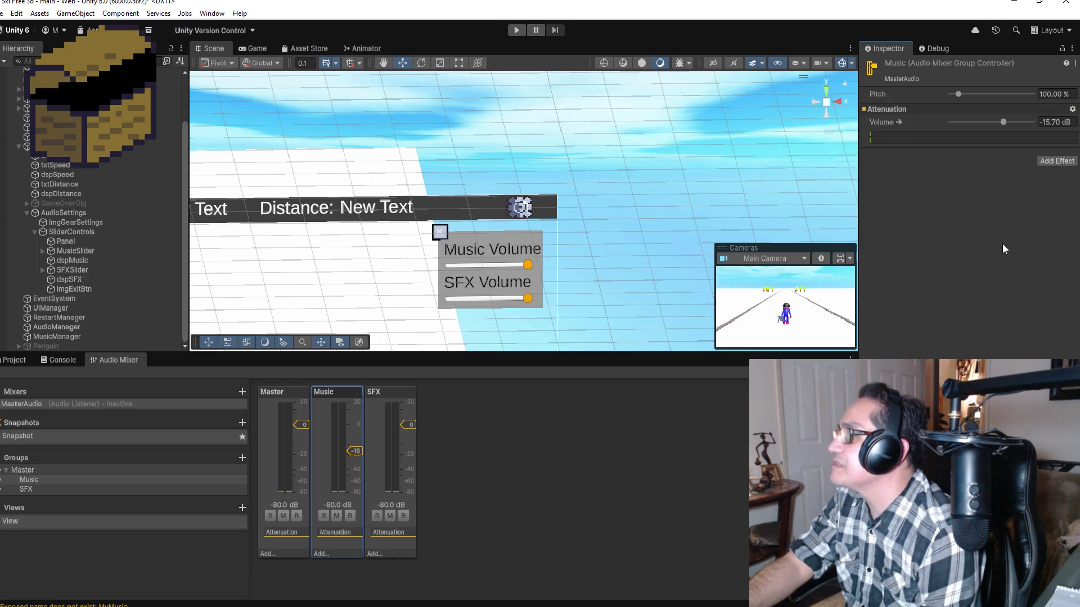
{"action": "left_click", "coordinate": [1072, 109]}
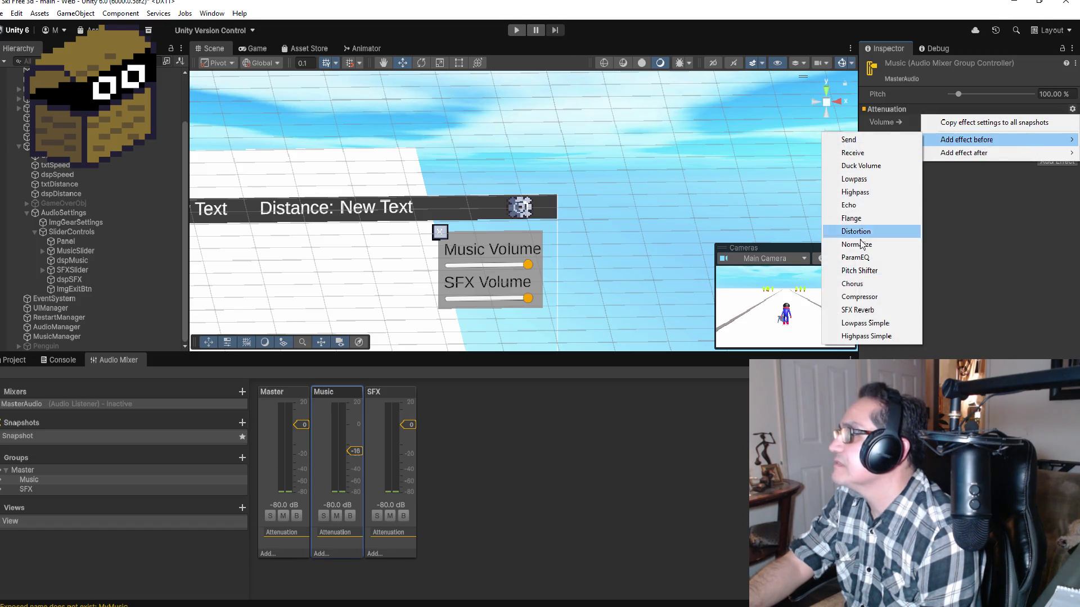
{"action": "left_click", "coordinate": [1002, 272]}
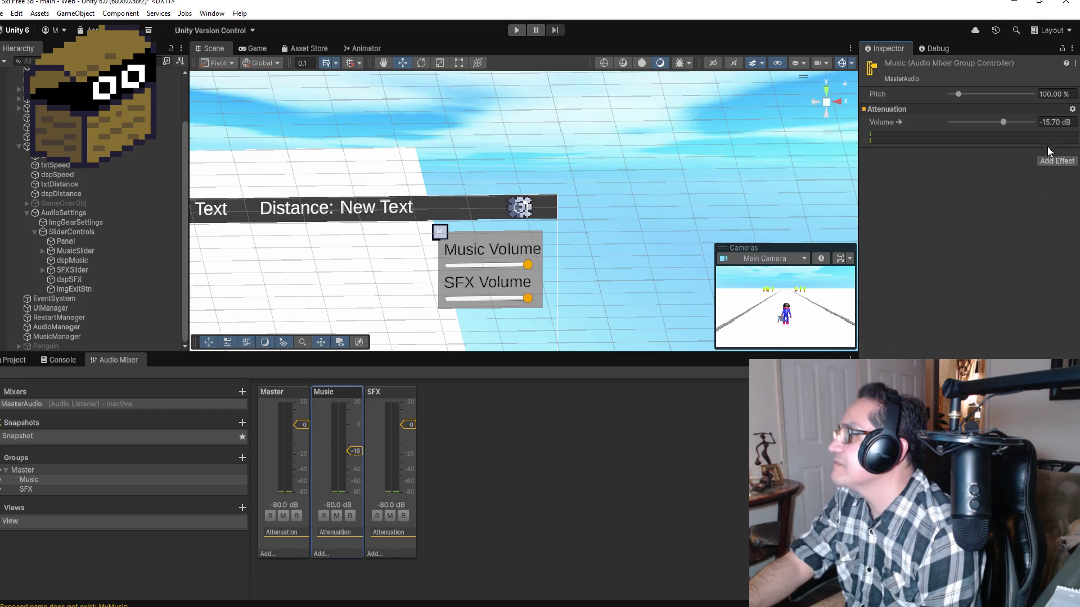
{"action": "right_click", "coordinate": [1062, 121]}
{"action": "left_click", "coordinate": [1058, 141]}
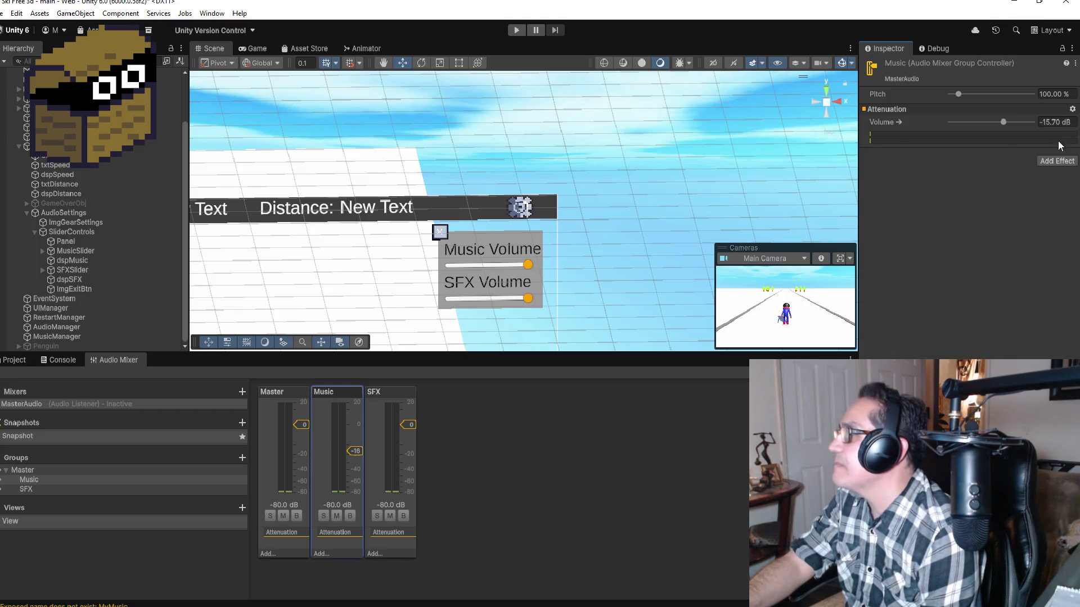
{"action": "right_click", "coordinate": [1054, 112]}
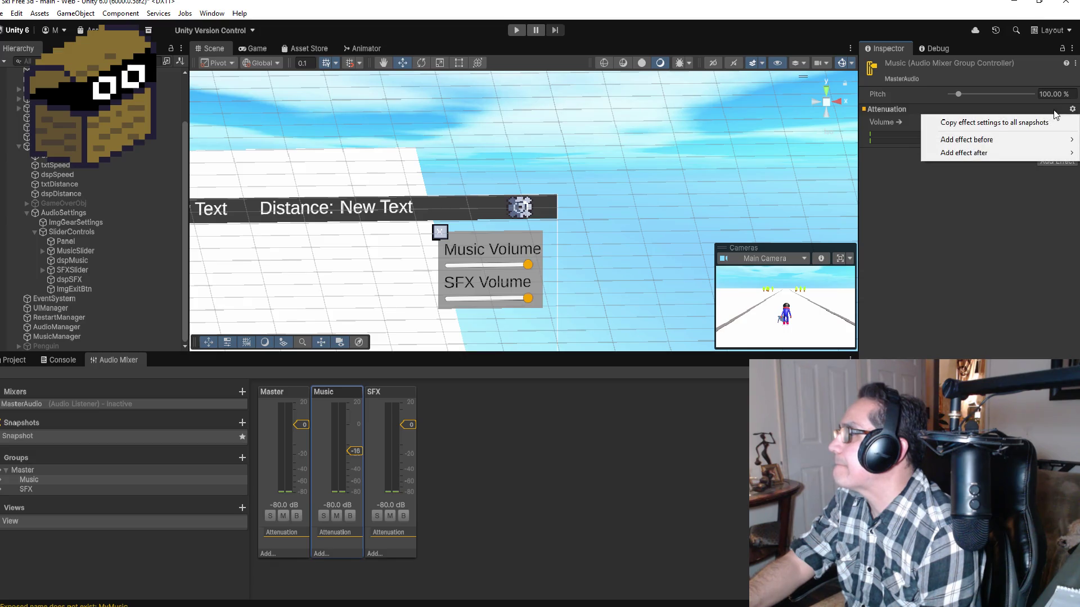
{"action": "left_click", "coordinate": [1045, 174]}
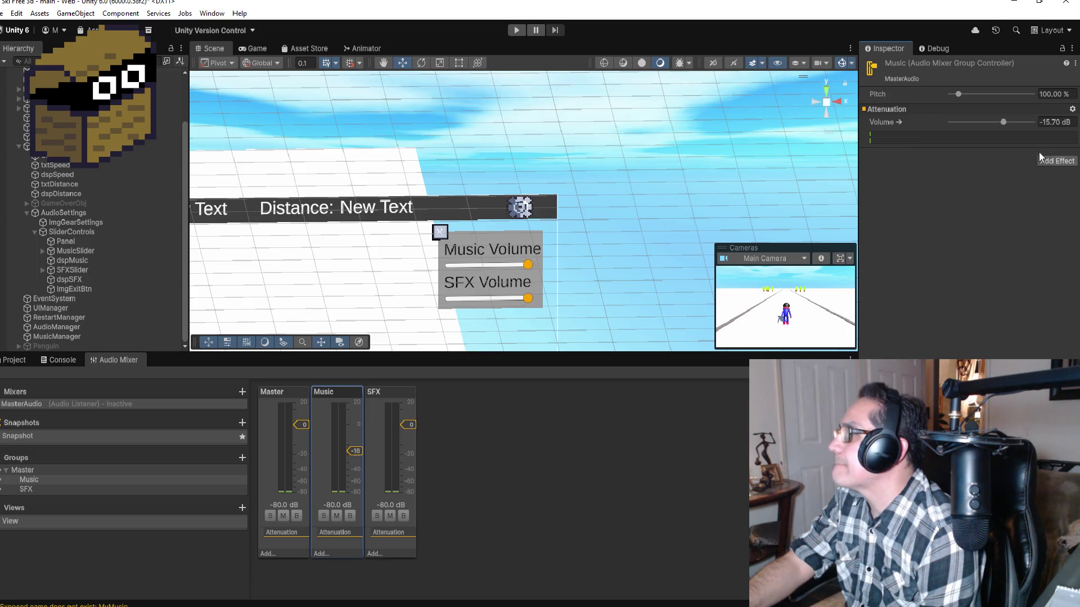
{"action": "left_click_drag", "start_coordinate": [1003, 122], "coordinate": [999, 124]}
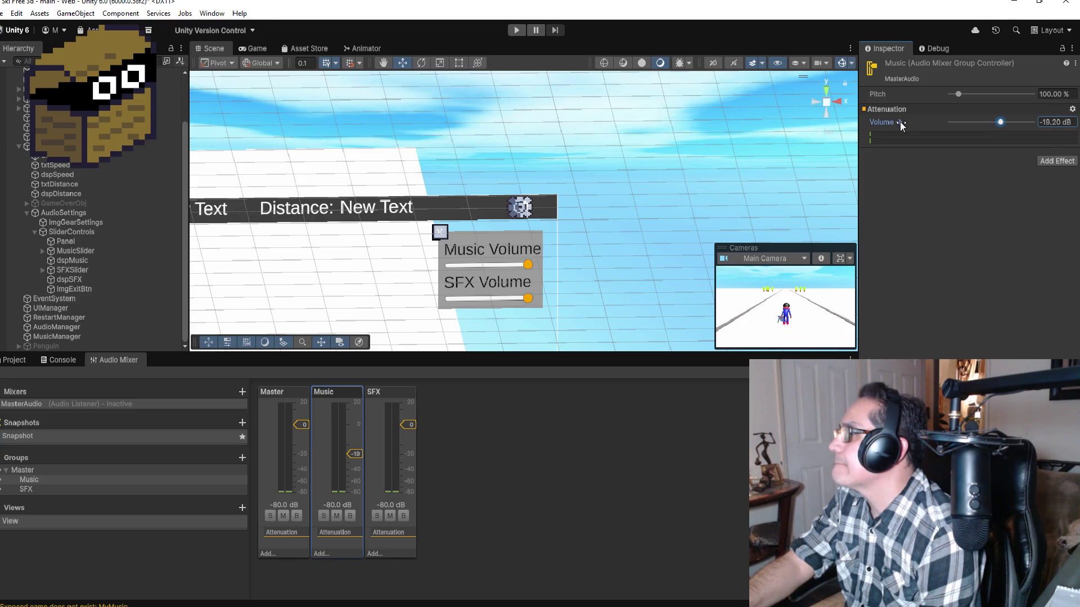
Check the Music Volume parameter's options, confirming it stays exposed.
{"action": "right_click", "coordinate": [900, 121]}
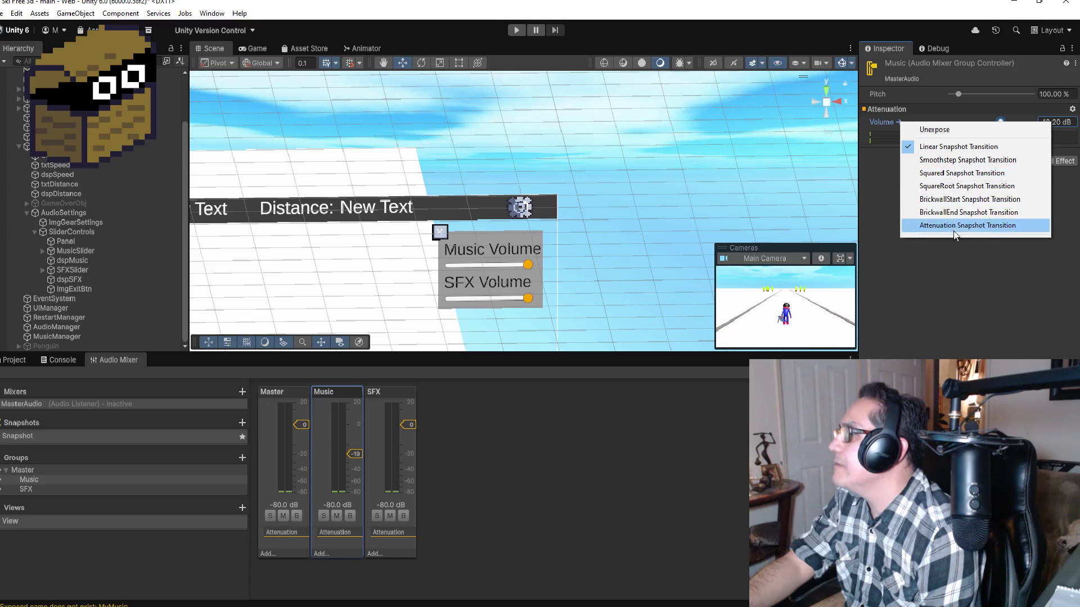
{"action": "left_click", "coordinate": [892, 143]}
{"action": "right_click", "coordinate": [881, 124]}
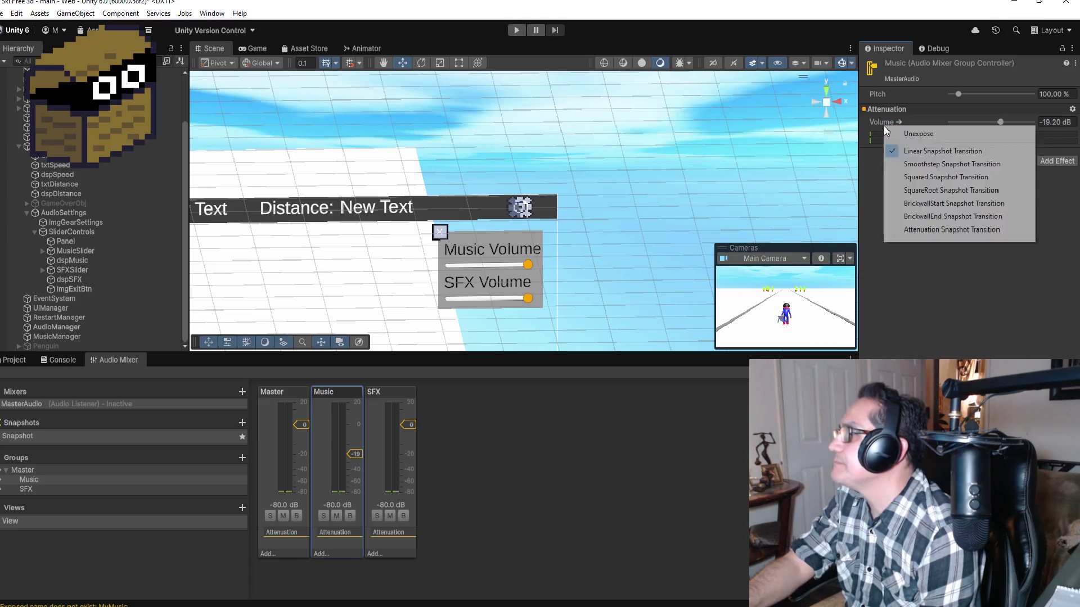
{"action": "left_click", "coordinate": [875, 131]}
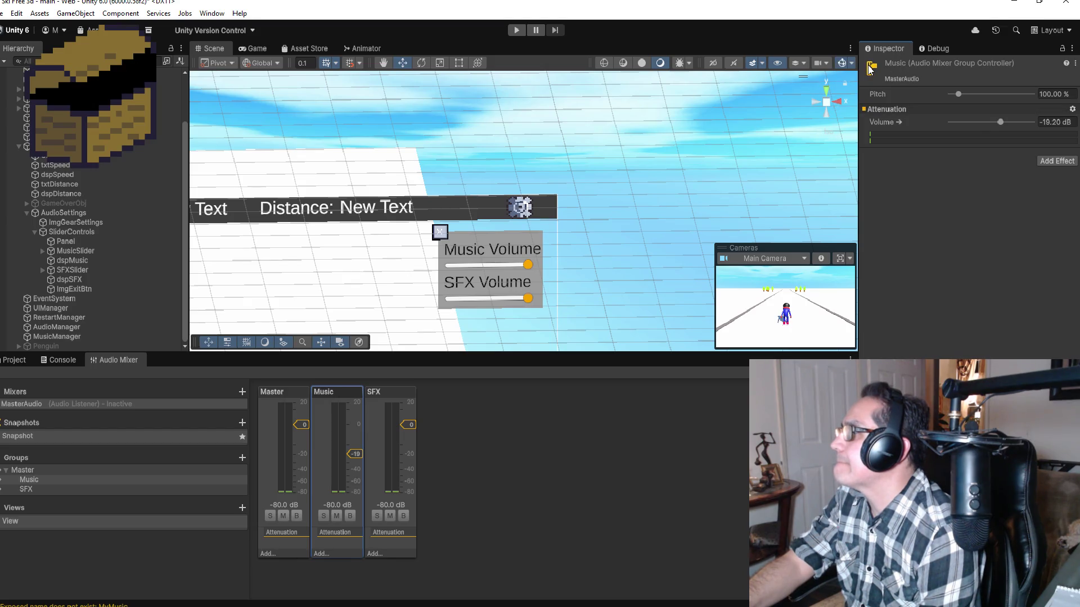
Look at the component and Inspector menus, then bring up the browser's mixer-exposing steps.
{"action": "left_click", "coordinate": [1075, 64]}
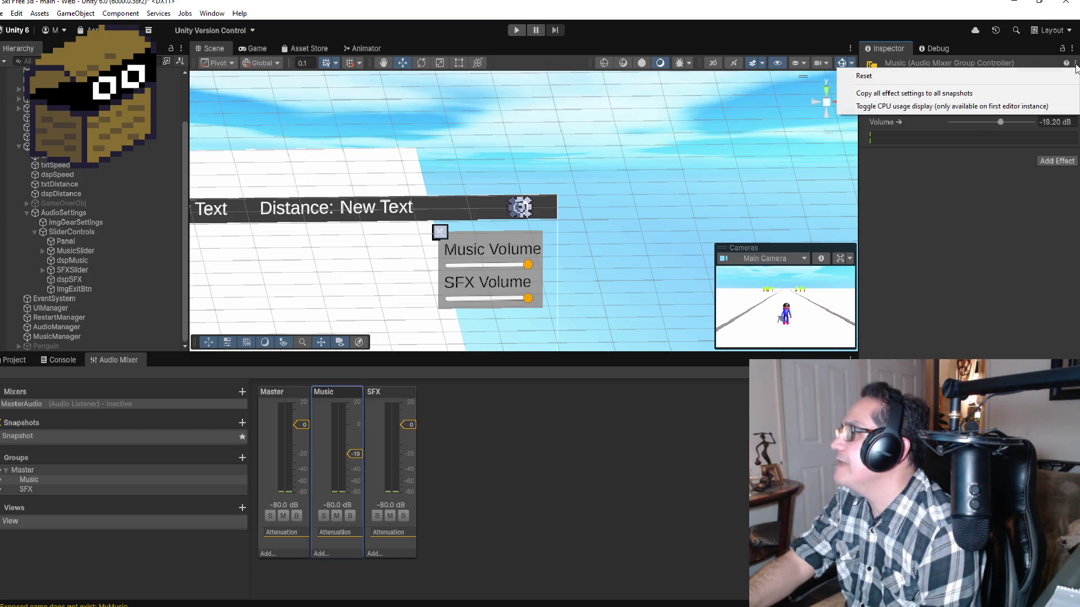
{"action": "left_click", "coordinate": [1072, 49]}
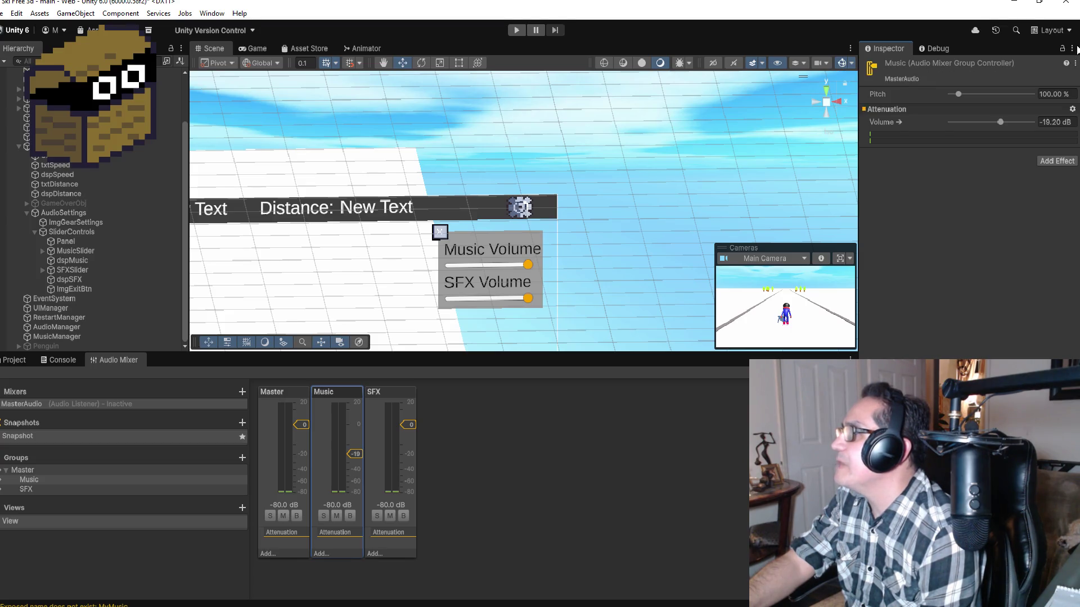
{"action": "left_click", "coordinate": [1073, 49]}
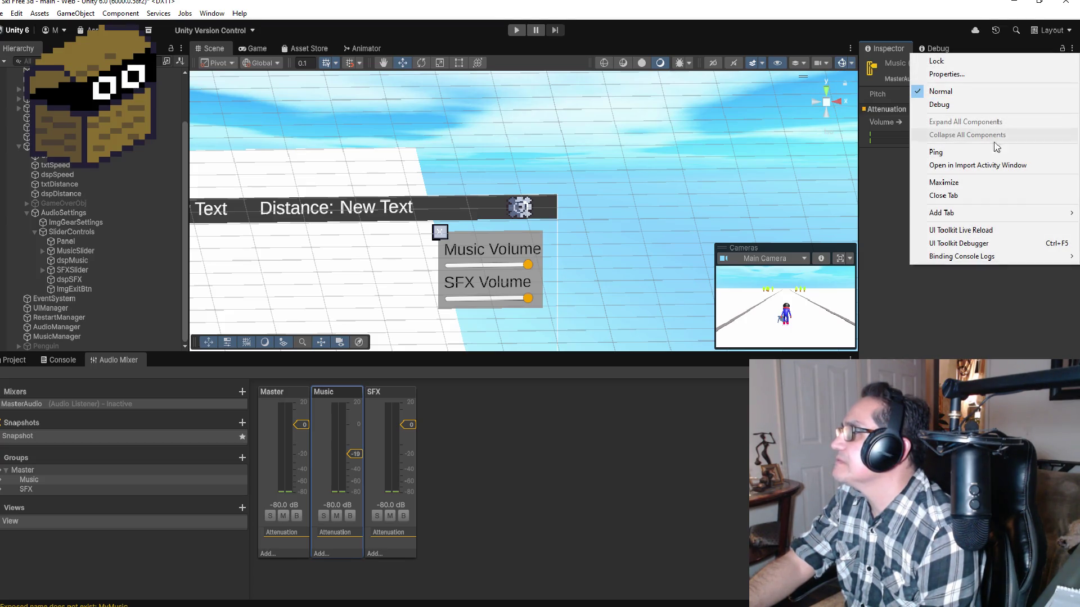
{"action": "left_click", "coordinate": [980, 330]}
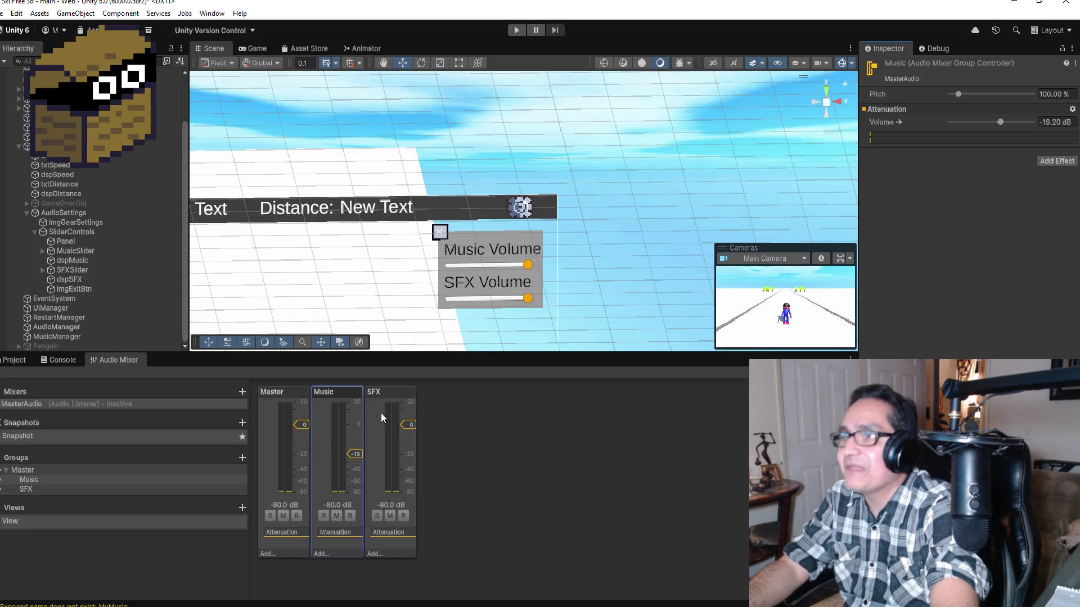
{"action": "left_click", "coordinate": [393, 586]}
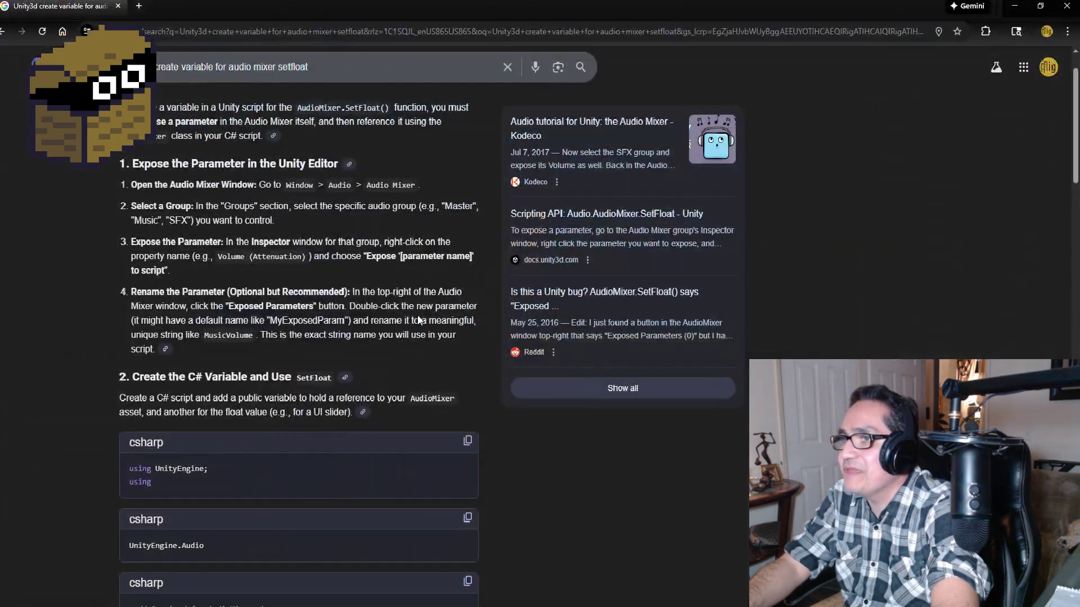
Read down Google's AI answer on the VolumeSettings script calling masterMixer.SetFloat.
{"action": "scroll", "coordinate": [394, 332], "scroll_direction": "down", "scroll_amount": 3}
{"action": "scroll", "coordinate": [267, 400], "scroll_direction": "down", "scroll_amount": 4}
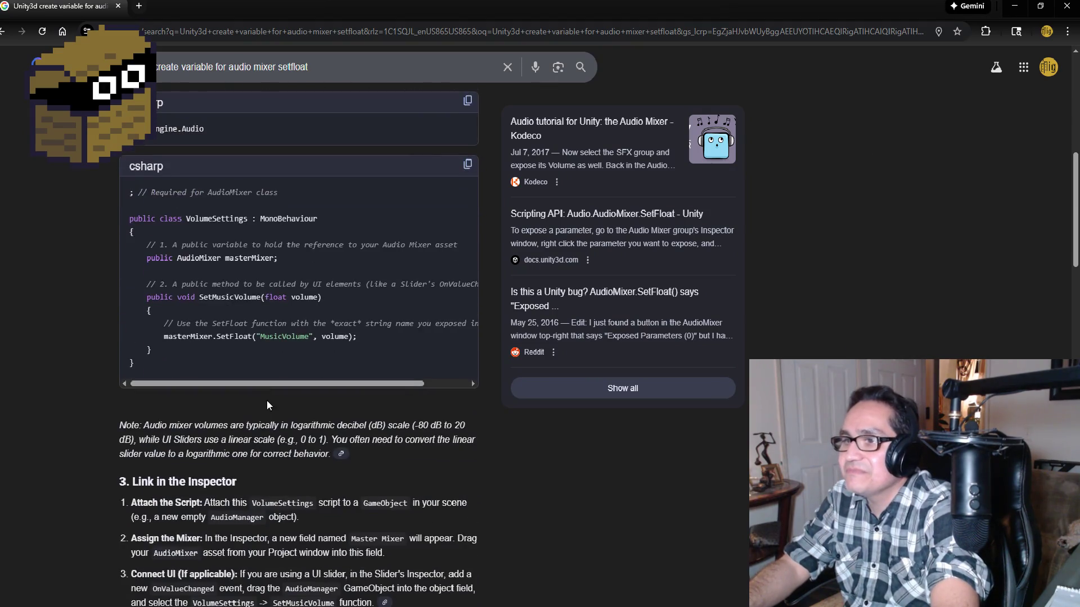
{"action": "scroll", "coordinate": [308, 398], "scroll_direction": "down", "scroll_amount": 2}
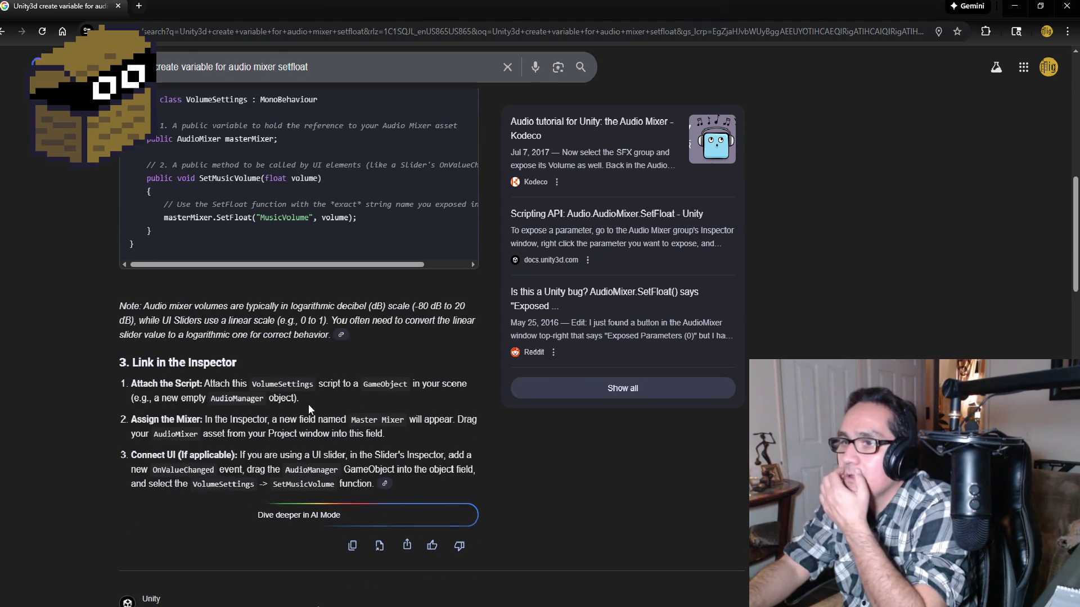
{"action": "scroll", "coordinate": [315, 404], "scroll_direction": "down", "scroll_amount": 5}
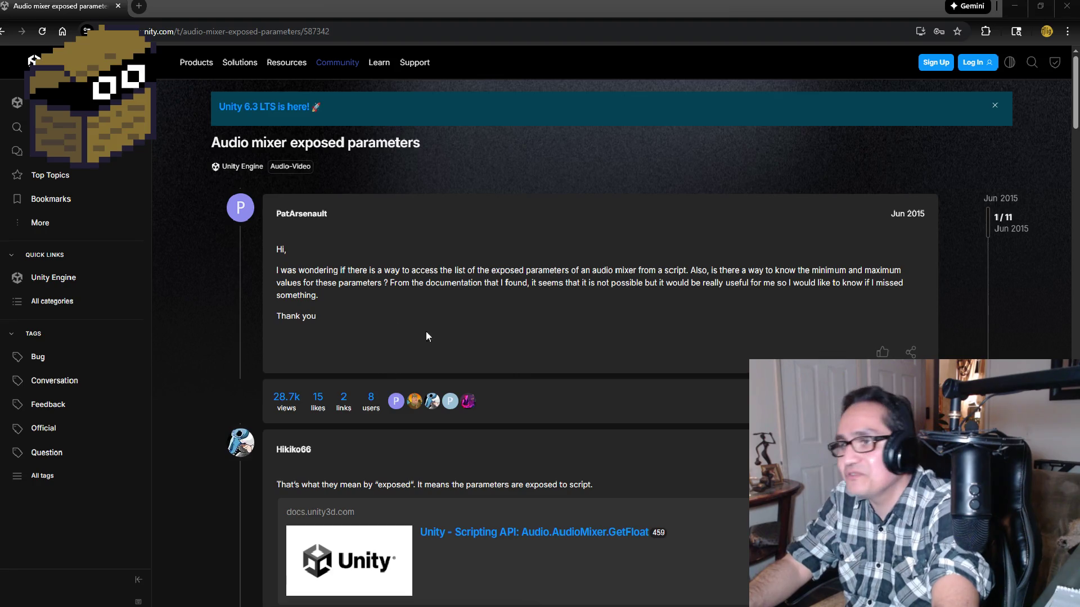
Read through the replies in the 'Audio mixer exposed parameters' forum thread.
{"action": "scroll", "coordinate": [433, 318], "scroll_direction": "down", "scroll_amount": 6}
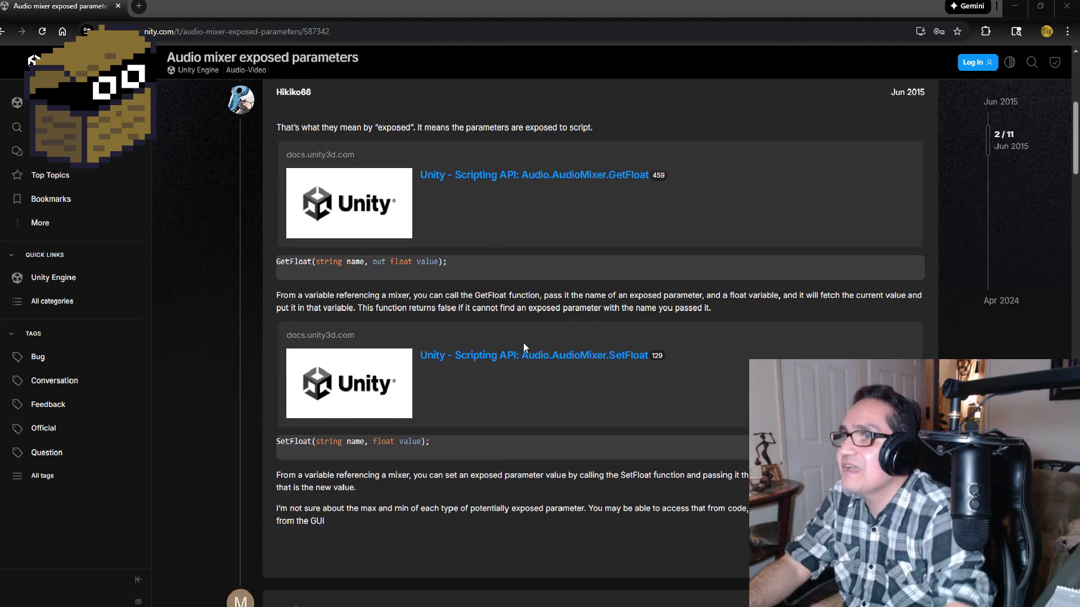
{"action": "scroll", "coordinate": [523, 347], "scroll_direction": "up", "scroll_amount": 2}
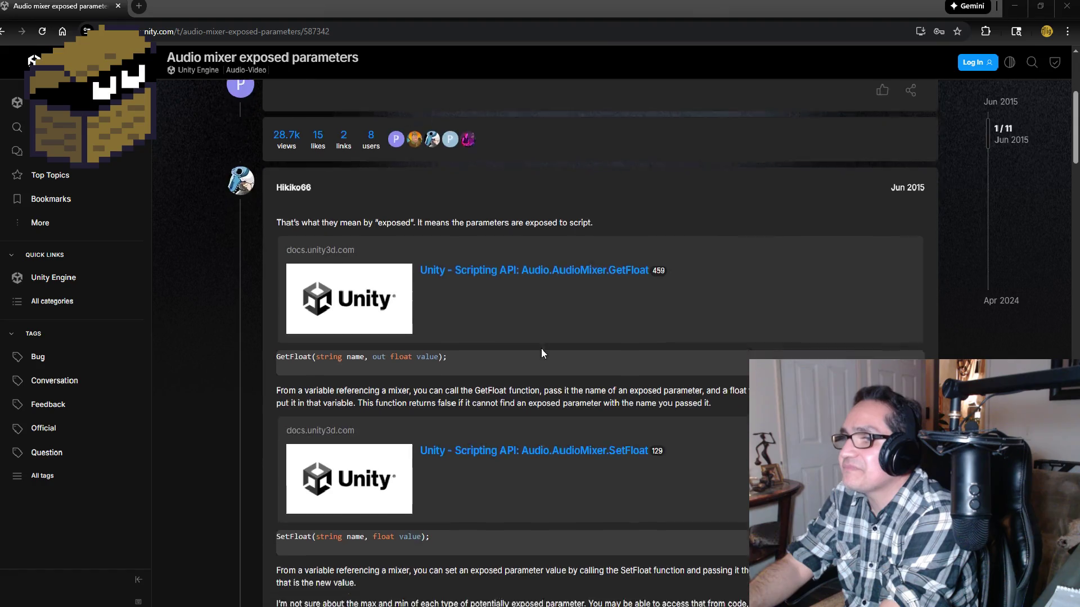
{"action": "scroll", "coordinate": [542, 353], "scroll_direction": "down", "scroll_amount": 2}
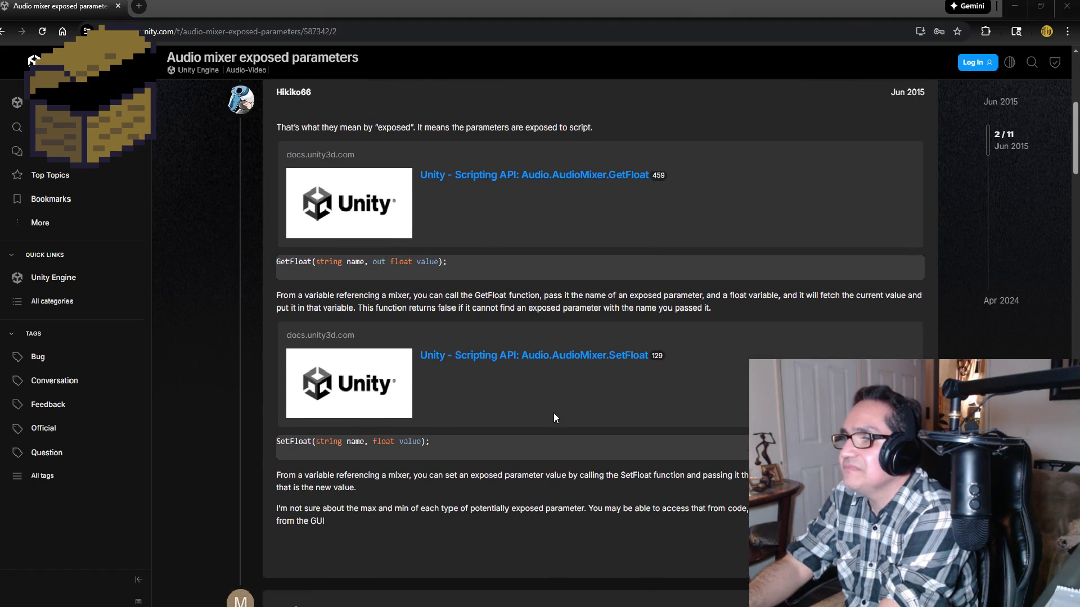
{"action": "scroll", "coordinate": [554, 413], "scroll_direction": "down", "scroll_amount": 3}
{"action": "scroll", "coordinate": [555, 436], "scroll_direction": "down", "scroll_amount": 6}
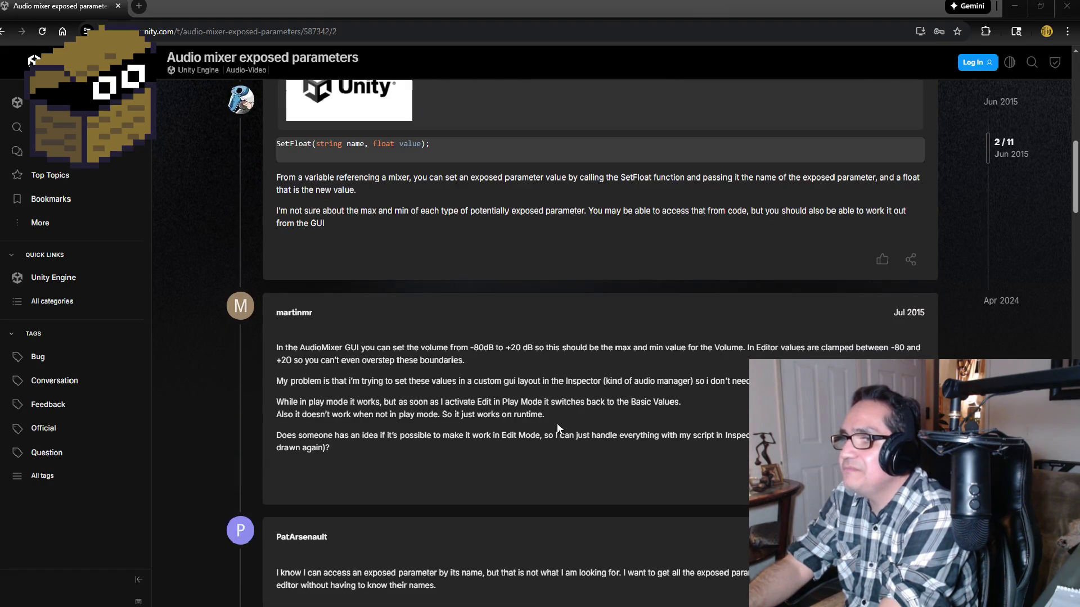
{"action": "scroll", "coordinate": [553, 415], "scroll_direction": "down", "scroll_amount": 4}
{"action": "scroll", "coordinate": [553, 412], "scroll_direction": "down", "scroll_amount": 3}
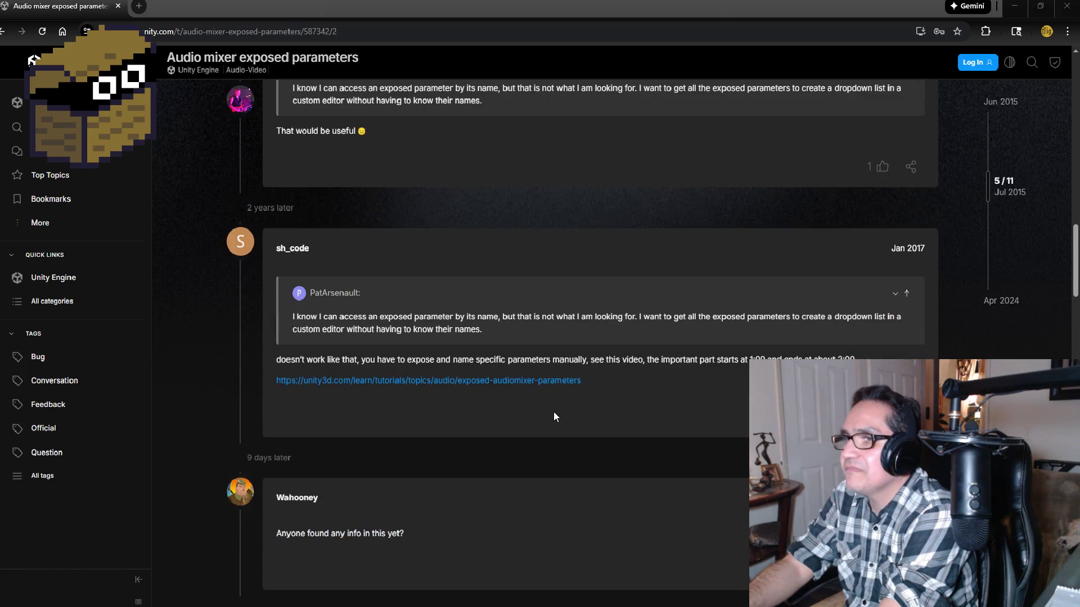
{"action": "scroll", "coordinate": [552, 413], "scroll_direction": "down", "scroll_amount": 4}
Return to Google's steps for exposing and renaming a mixer parameter.
{"action": "left_click", "coordinate": [3, 31]}
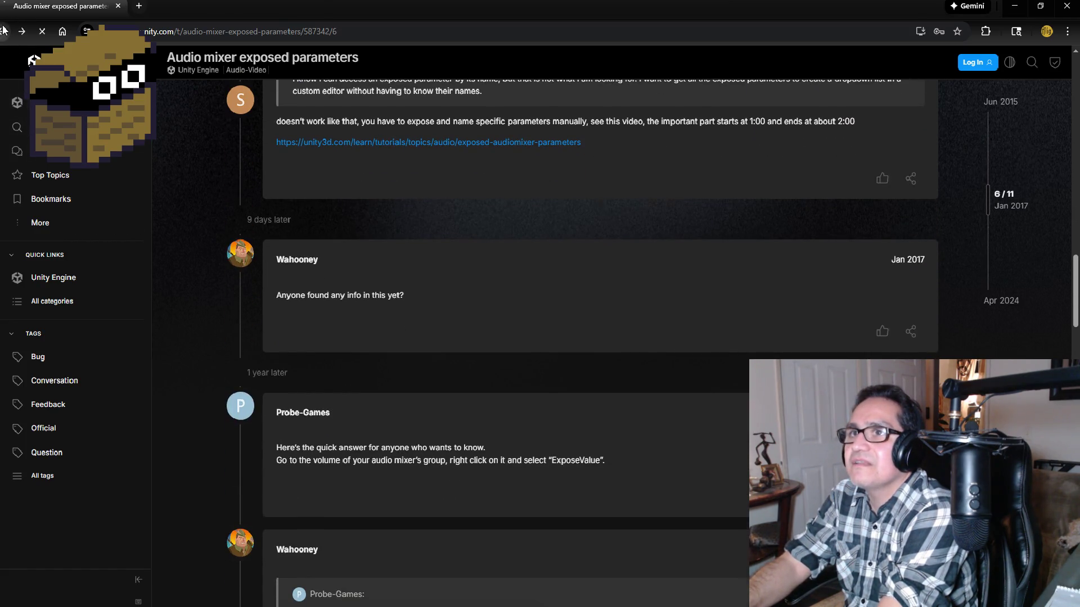
{"action": "scroll", "coordinate": [180, 146], "scroll_direction": "up", "scroll_amount": 5}
{"action": "scroll", "coordinate": [185, 160], "scroll_direction": "up", "scroll_amount": 3}
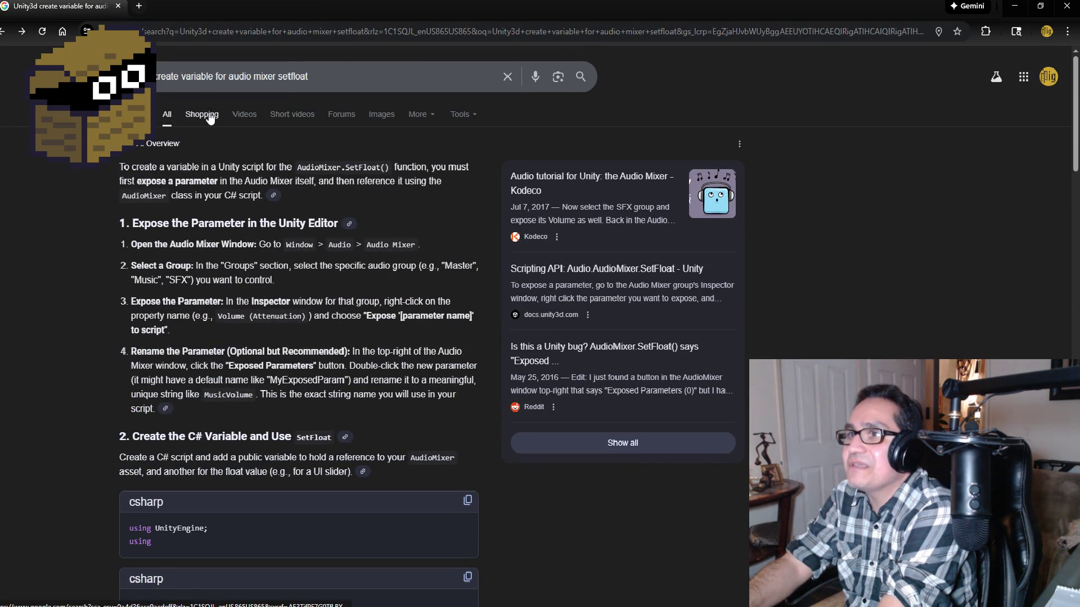
Preview a Unity Discussions audio mixer screenshot in image results, then minimize Chrome.
{"action": "left_click", "coordinate": [378, 114]}
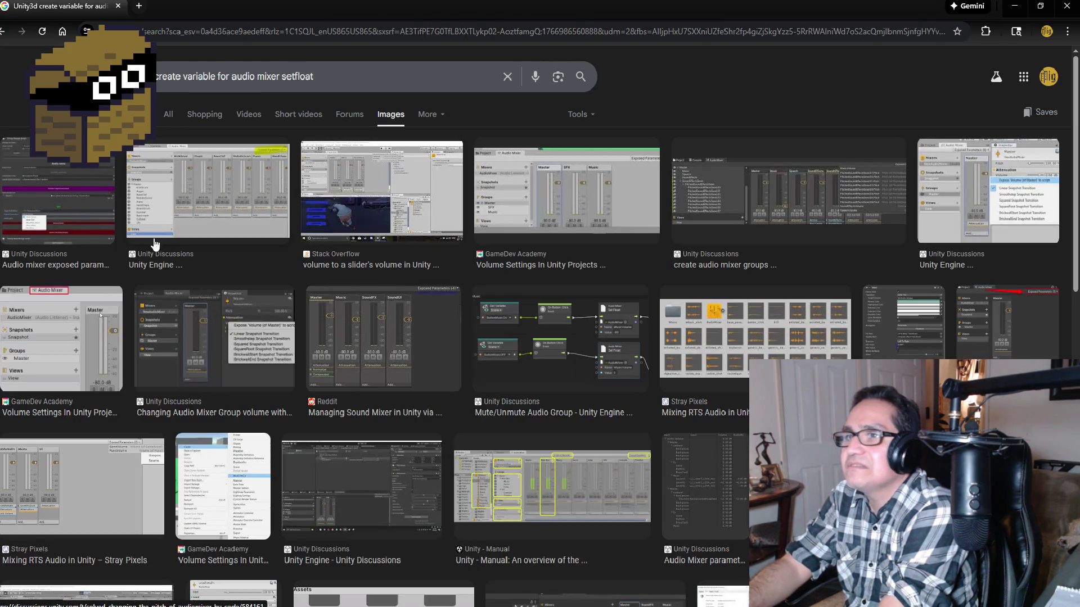
{"action": "left_click", "coordinate": [243, 188]}
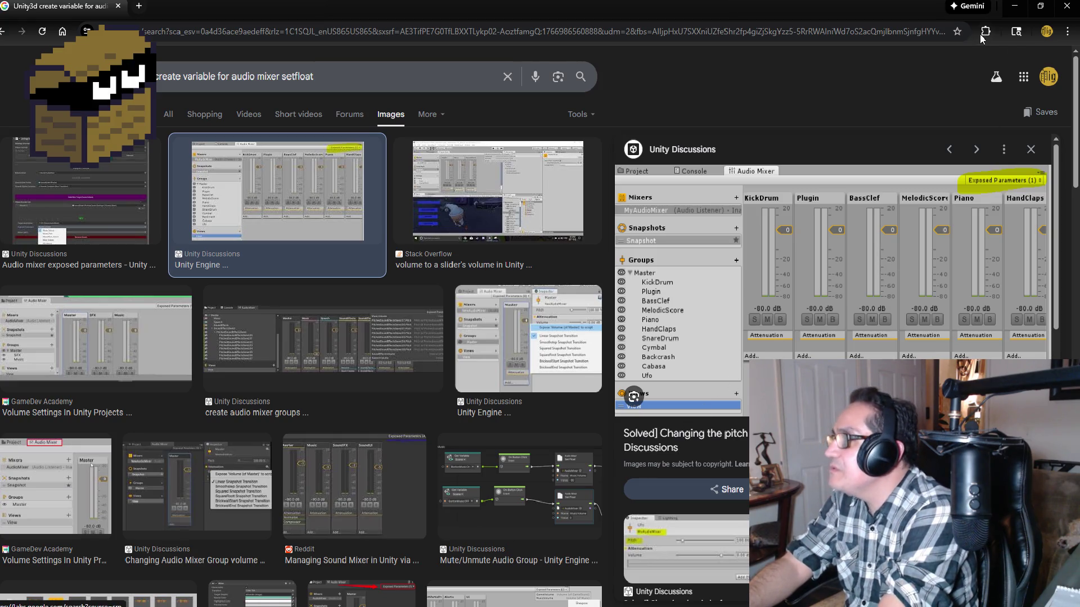
{"action": "left_click", "coordinate": [1014, 6]}
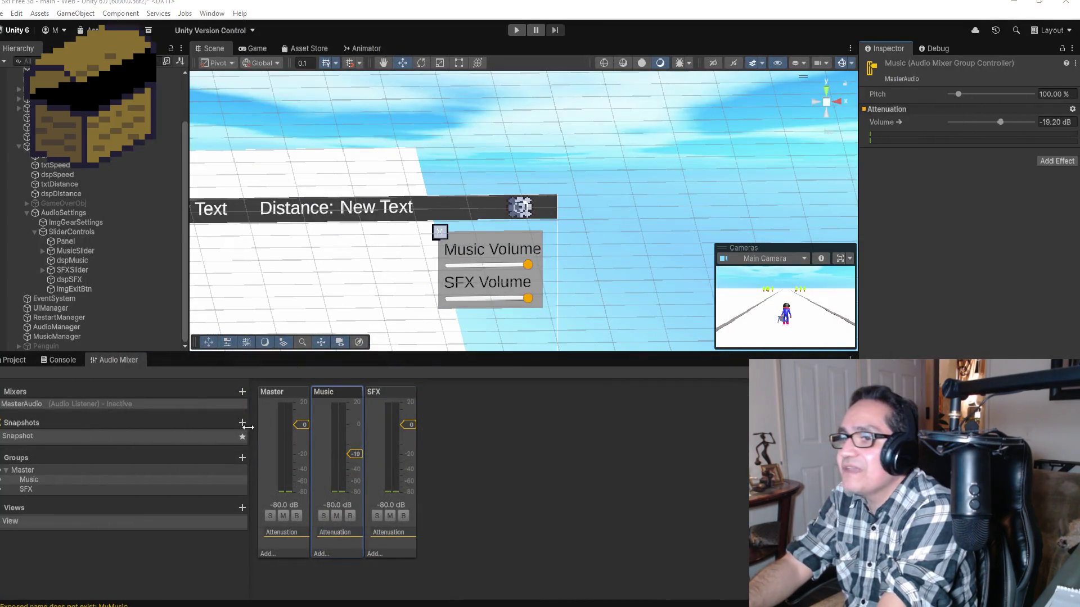
{"action": "left_click", "coordinate": [76, 522]}
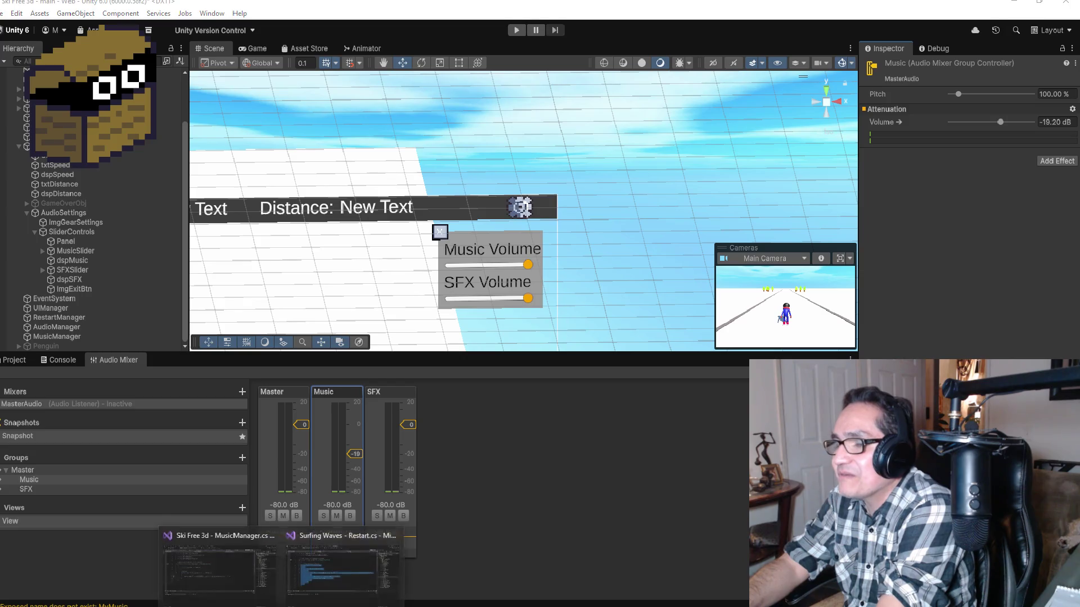
{"action": "left_click", "coordinate": [213, 565]}
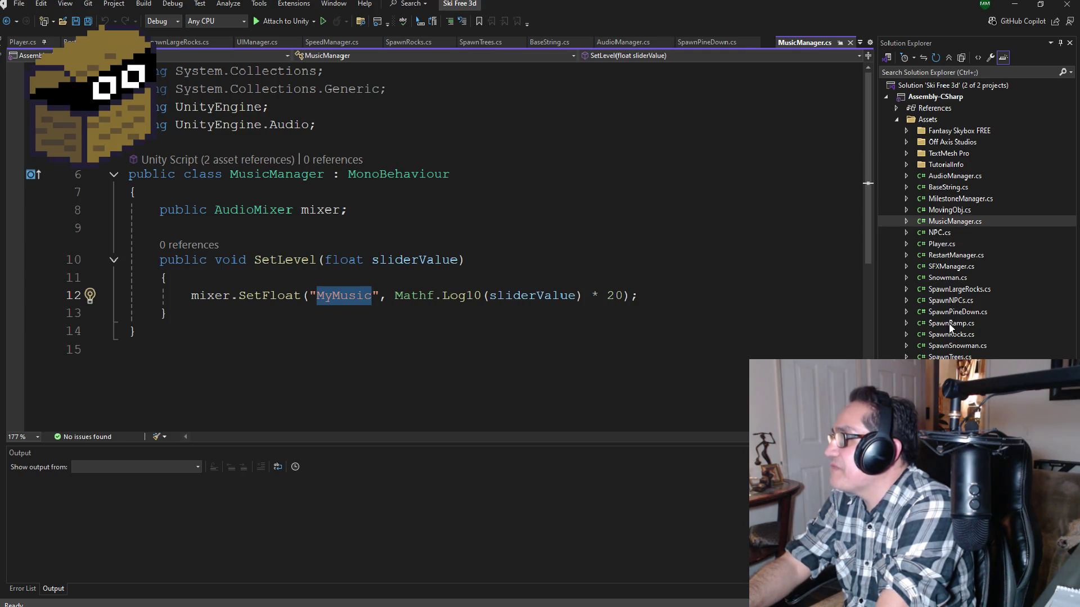
Check that SFXManager.cs sets "MySFX" in Visual Studio, then return to Unity.
{"action": "left_click", "coordinate": [945, 269]}
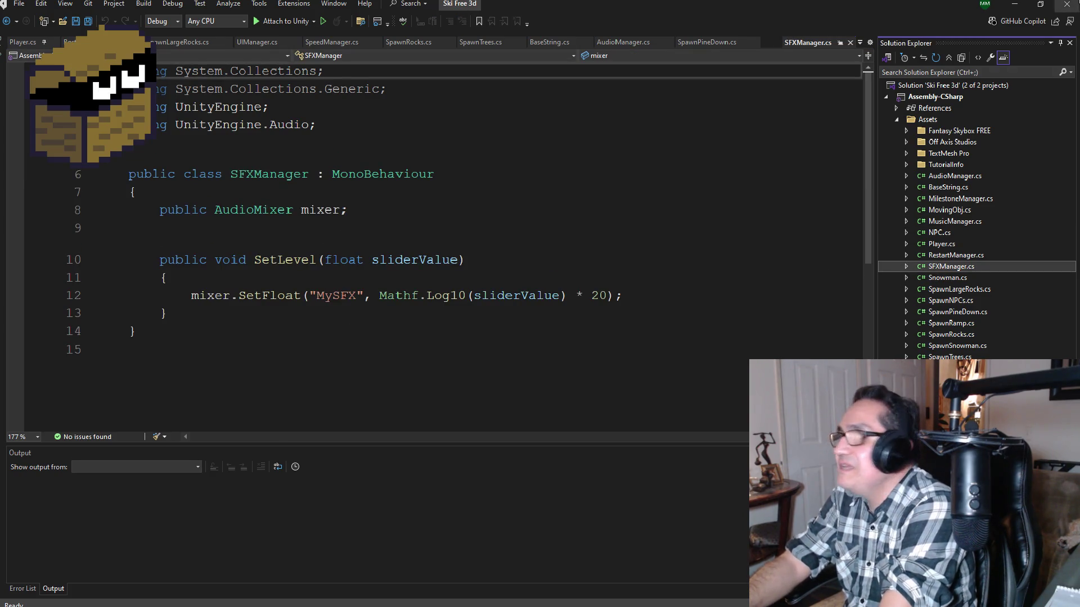
{"action": "left_click", "coordinate": [1015, 3]}
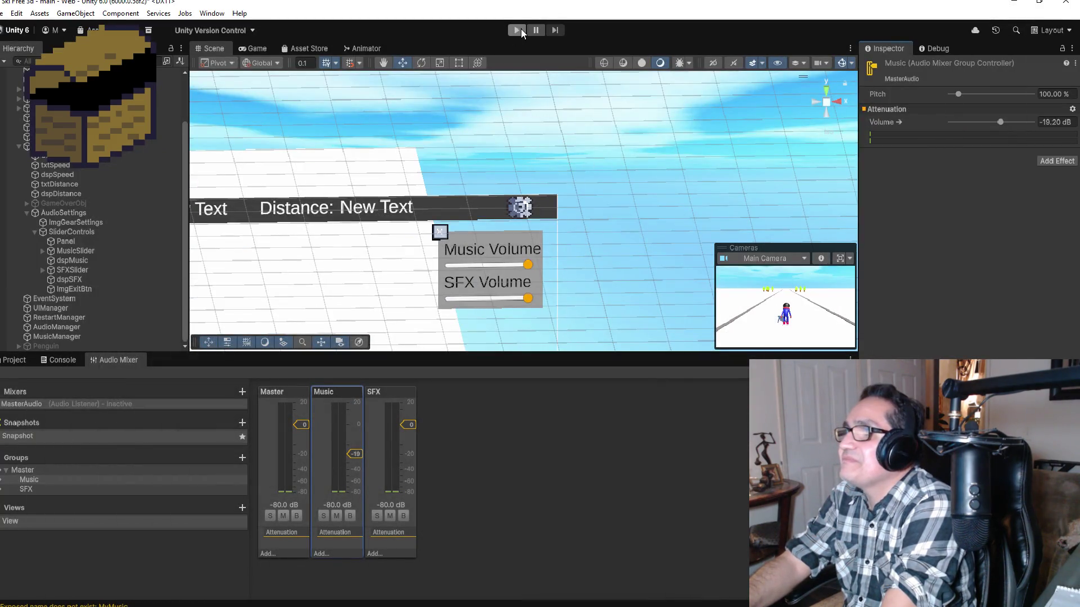
Play-test the game, adjusting the Music and SFX sliders, closing the panel, then stopping.
{"action": "left_click", "coordinate": [521, 29]}
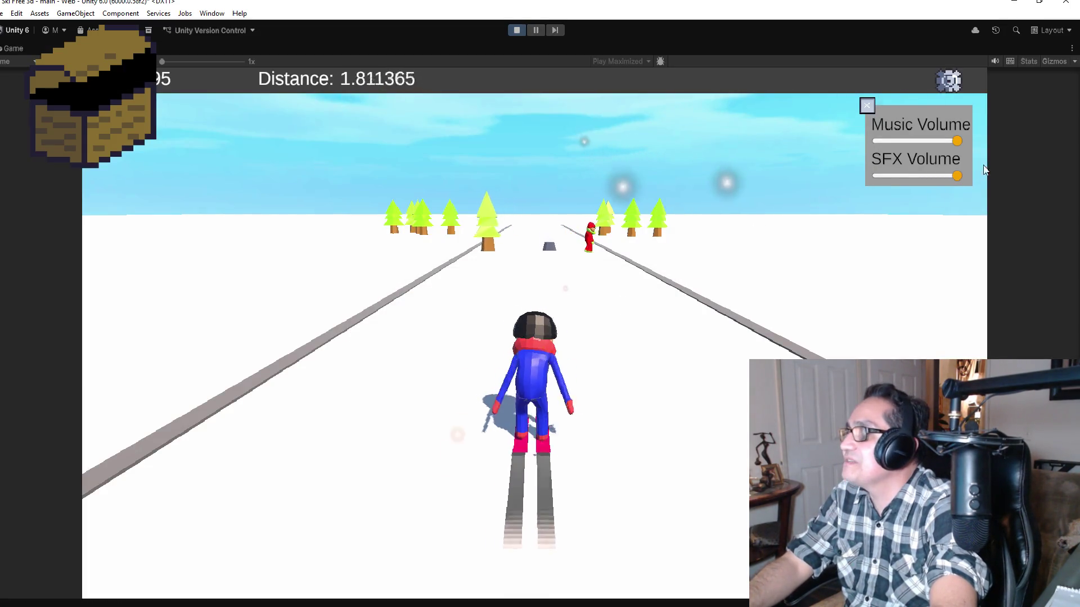
{"action": "key", "text": "Left"}
{"action": "mouse_move", "coordinate": [958, 142]}
{"action": "left_mouse_down"}
{"action": "mouse_move", "coordinate": [866, 146]}
{"action": "mouse_move", "coordinate": [974, 140]}
{"action": "left_mouse_up"}
{"action": "left_click", "coordinate": [956, 174]}
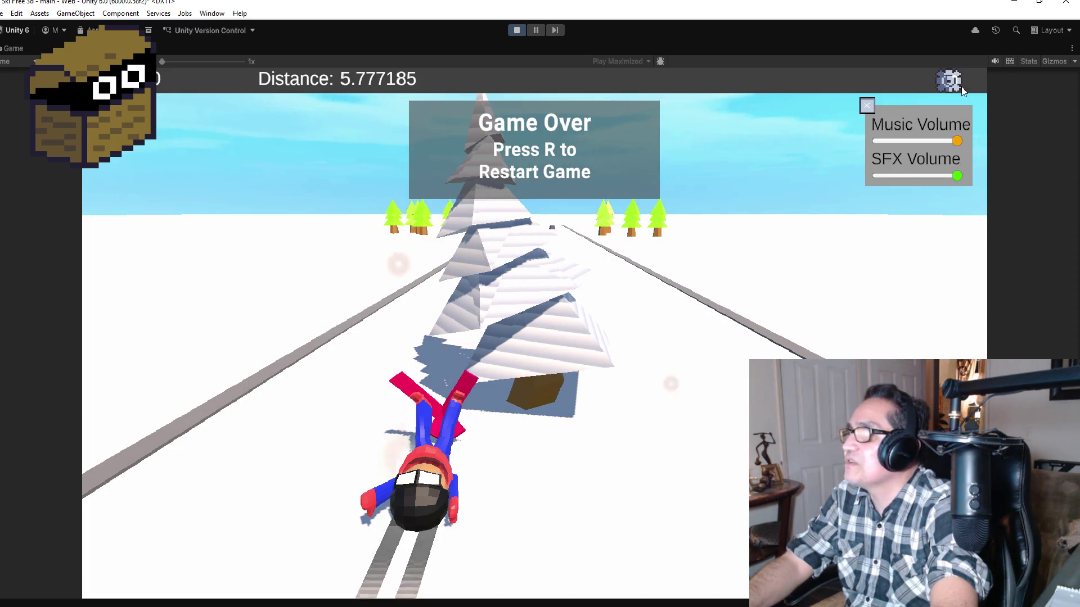
{"action": "left_click", "coordinate": [868, 107]}
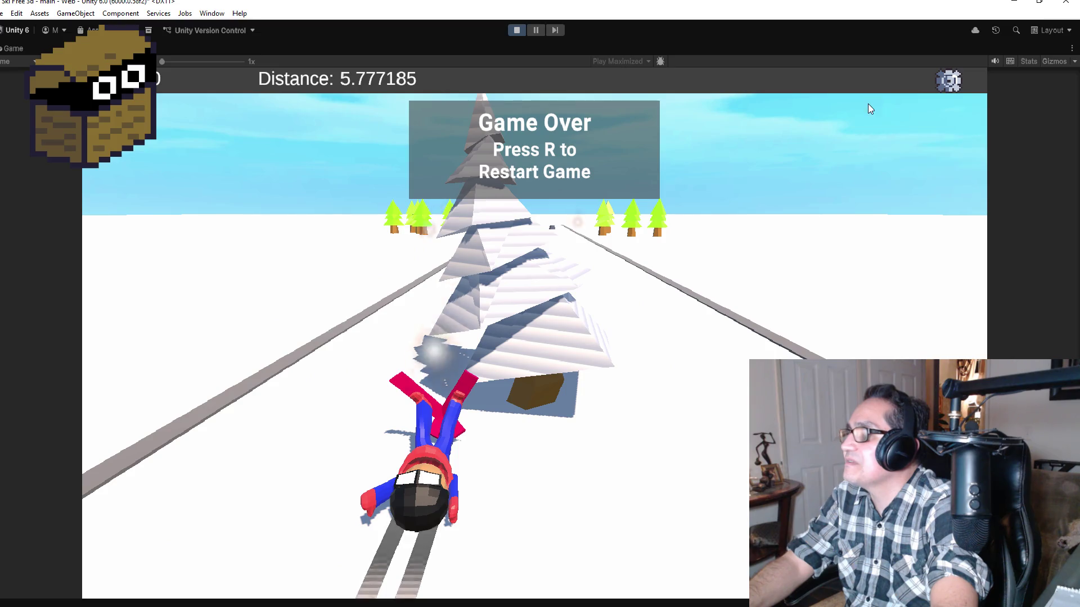
{"action": "left_click", "coordinate": [517, 30]}
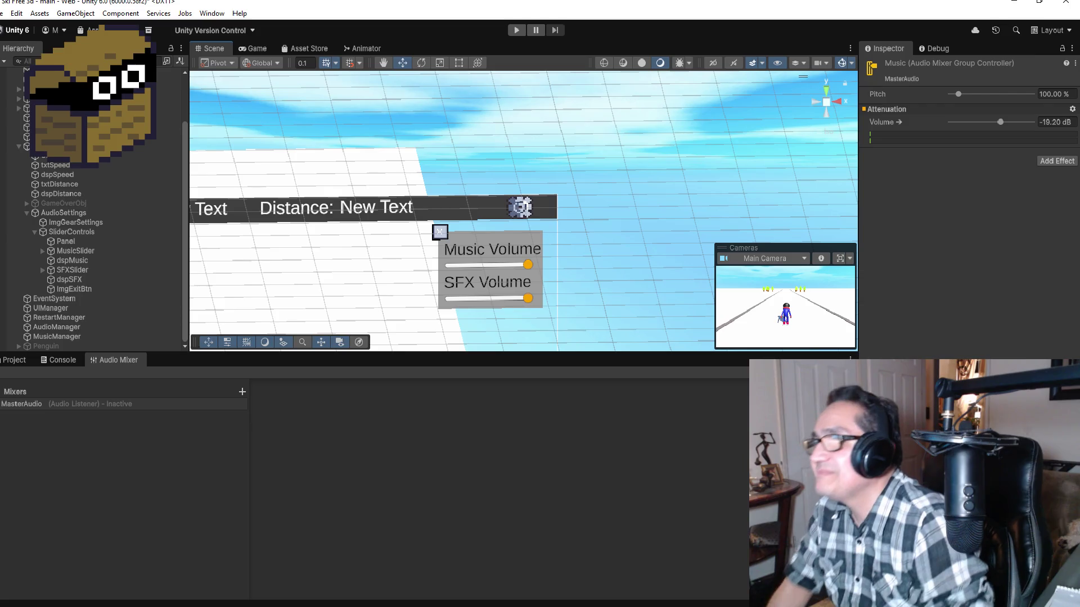
Deactivate SliderControls so the volume panel is hidden.
{"action": "scroll", "coordinate": [96, 270], "scroll_direction": "up", "scroll_amount": 2}
{"action": "scroll", "coordinate": [96, 271], "scroll_direction": "down", "scroll_amount": 2}
{"action": "left_click", "coordinate": [71, 232]}
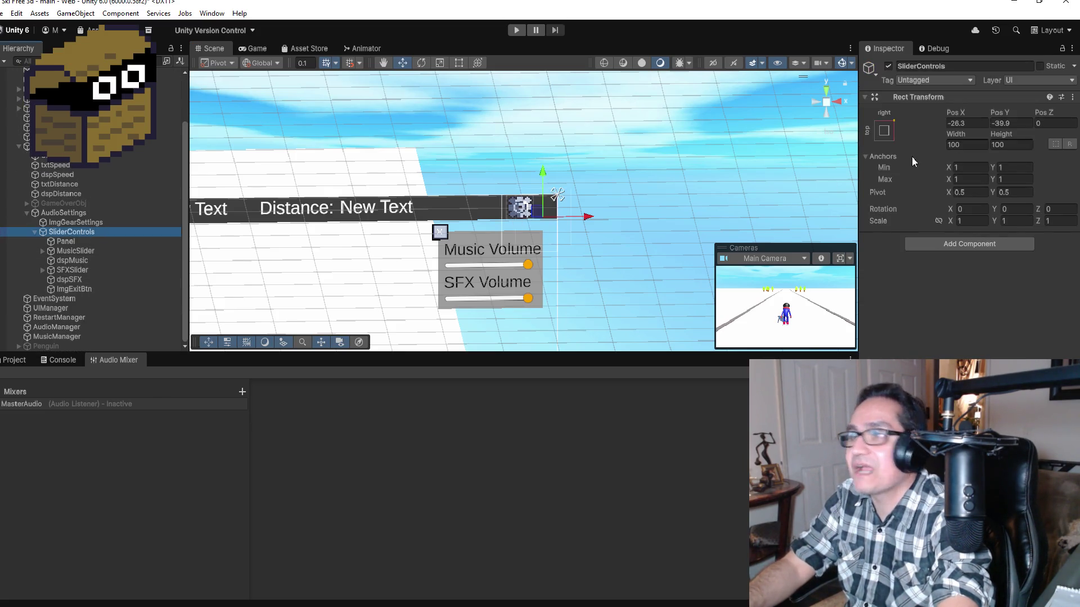
{"action": "left_click", "coordinate": [889, 66]}
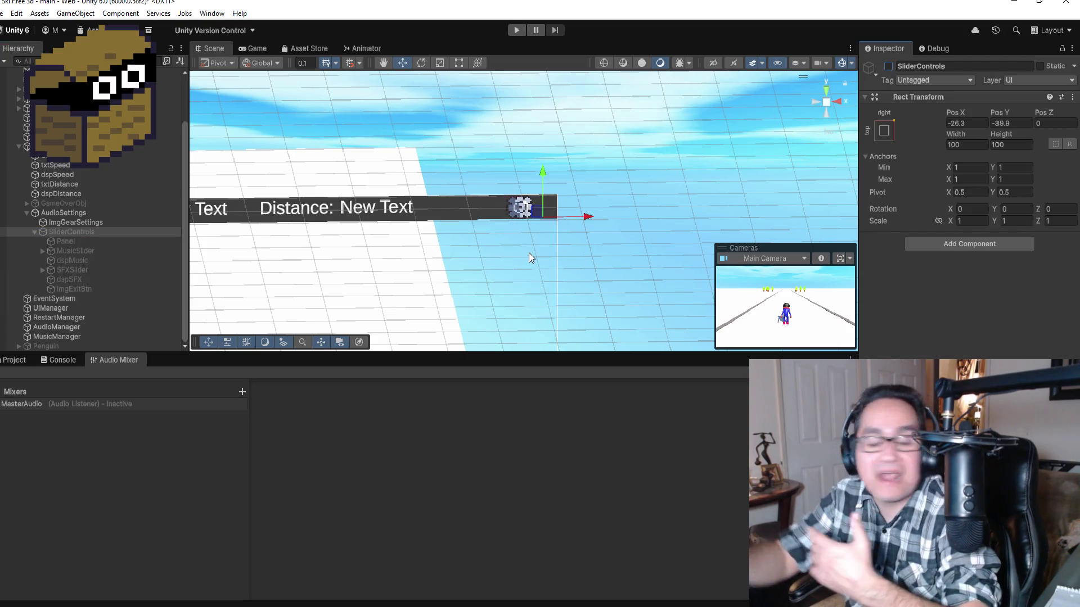
Start the Ski Free 3D game in Play mode.
{"action": "scroll", "coordinate": [540, 204], "scroll_direction": "up", "scroll_amount": 3}
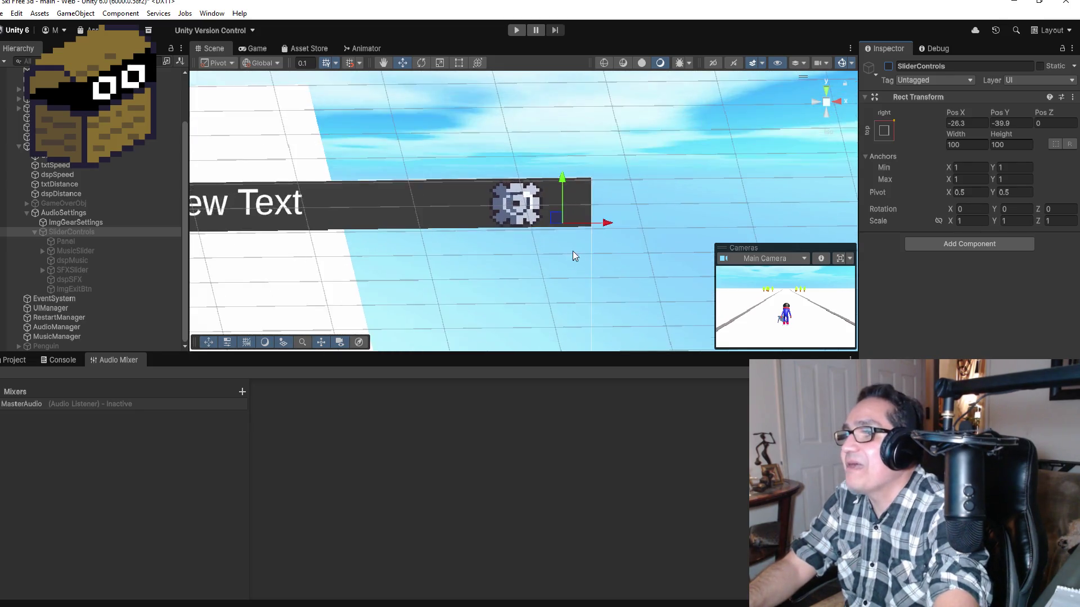
{"action": "scroll", "coordinate": [528, 216], "scroll_direction": "up", "scroll_amount": 1}
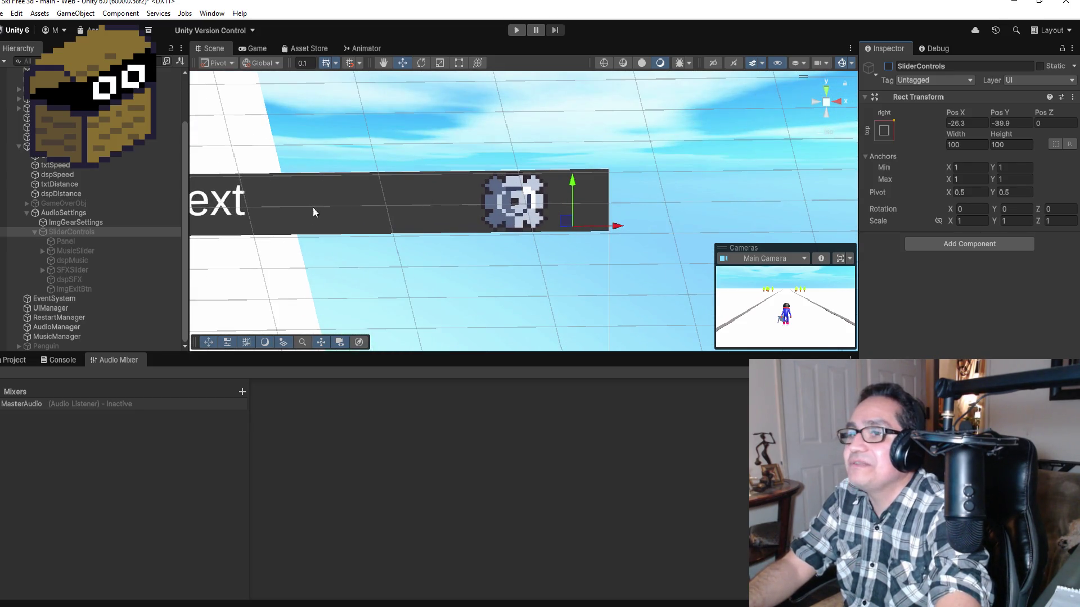
{"action": "left_click", "coordinate": [514, 31]}
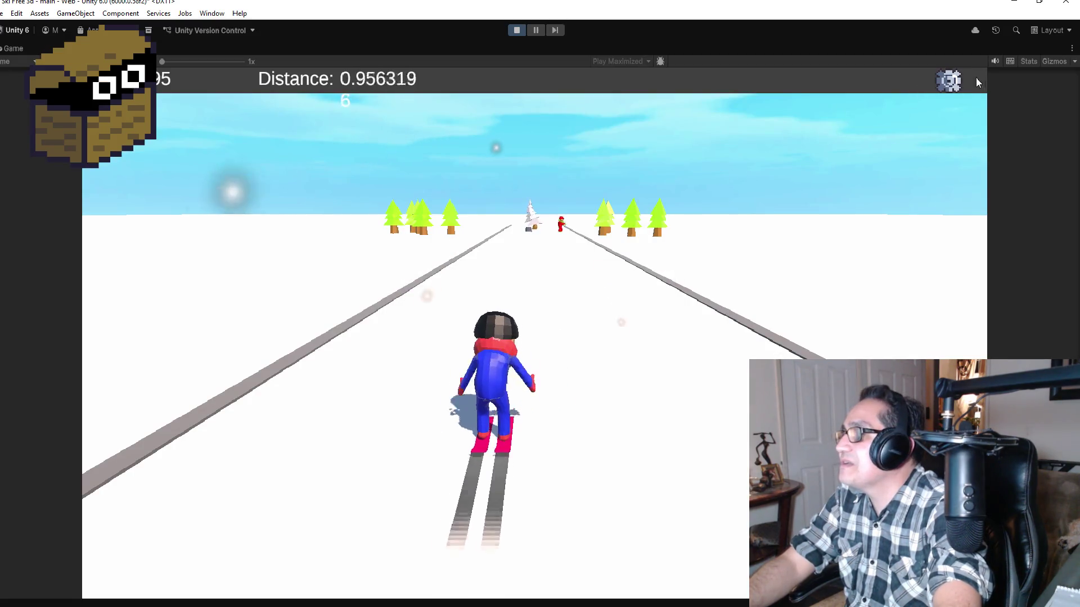
Turn the in-game Music and SFX sliders to minimum, restart with R, raise music, then stop.
{"action": "left_click", "coordinate": [948, 83]}
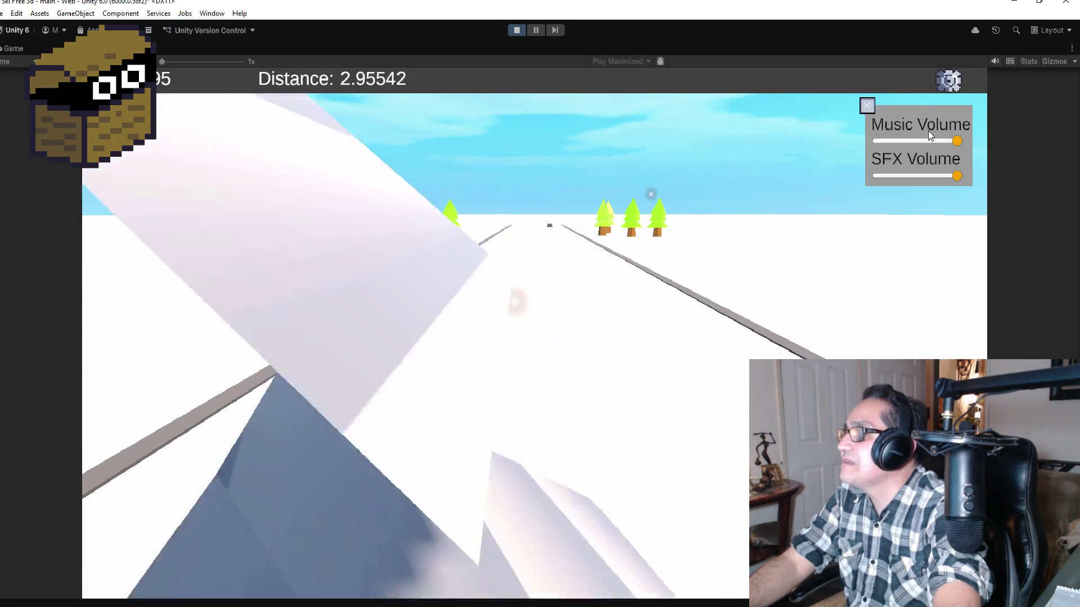
{"action": "left_click_drag", "start_coordinate": [951, 143], "coordinate": [824, 143]}
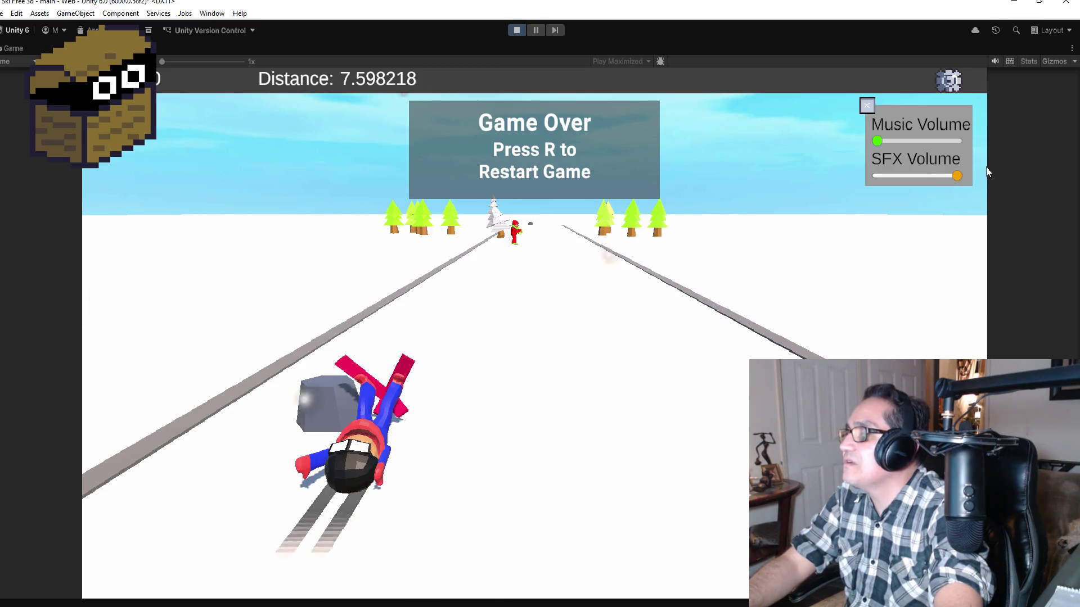
{"action": "left_click_drag", "start_coordinate": [958, 176], "coordinate": [838, 178]}
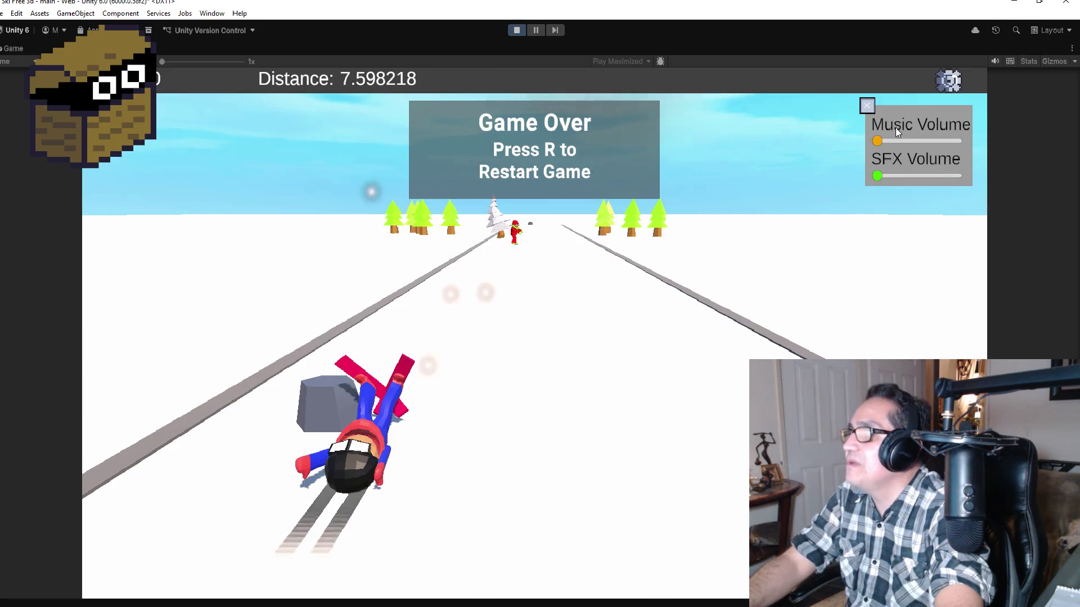
{"action": "key", "text": "r"}
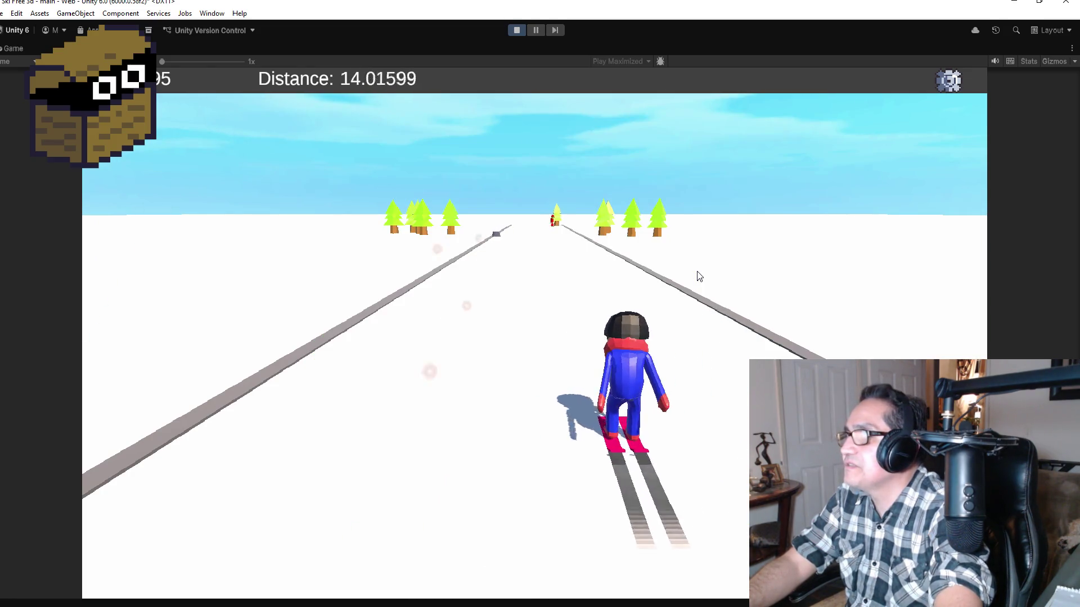
{"action": "left_click", "coordinate": [946, 87]}
{"action": "mouse_move", "coordinate": [956, 144]}
{"action": "left_mouse_down"}
{"action": "mouse_move", "coordinate": [937, 143]}
{"action": "mouse_move", "coordinate": [926, 178]}
{"action": "left_mouse_up"}
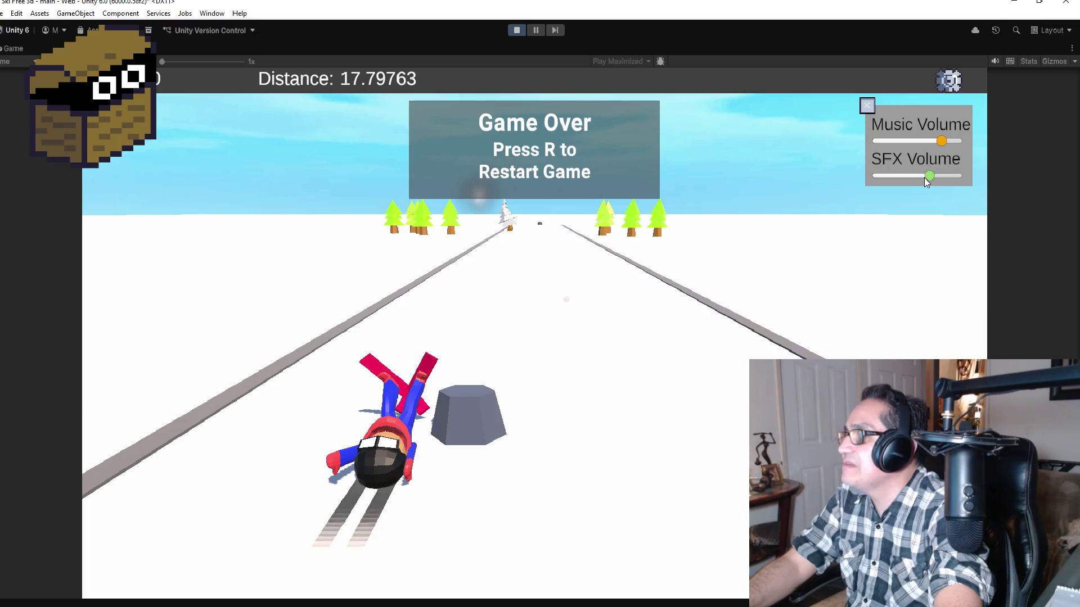
{"action": "left_click", "coordinate": [519, 31]}
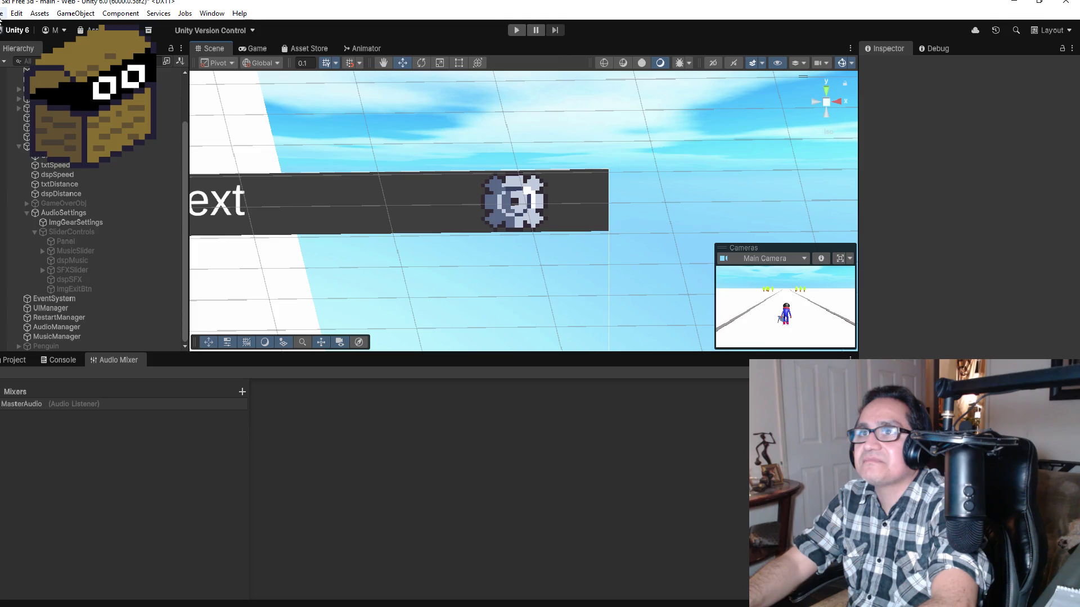
Activate SliderControls so the Music and SFX volume panel shows.
{"action": "left_click", "coordinate": [2, 13]}
{"action": "left_click", "coordinate": [261, 292]}
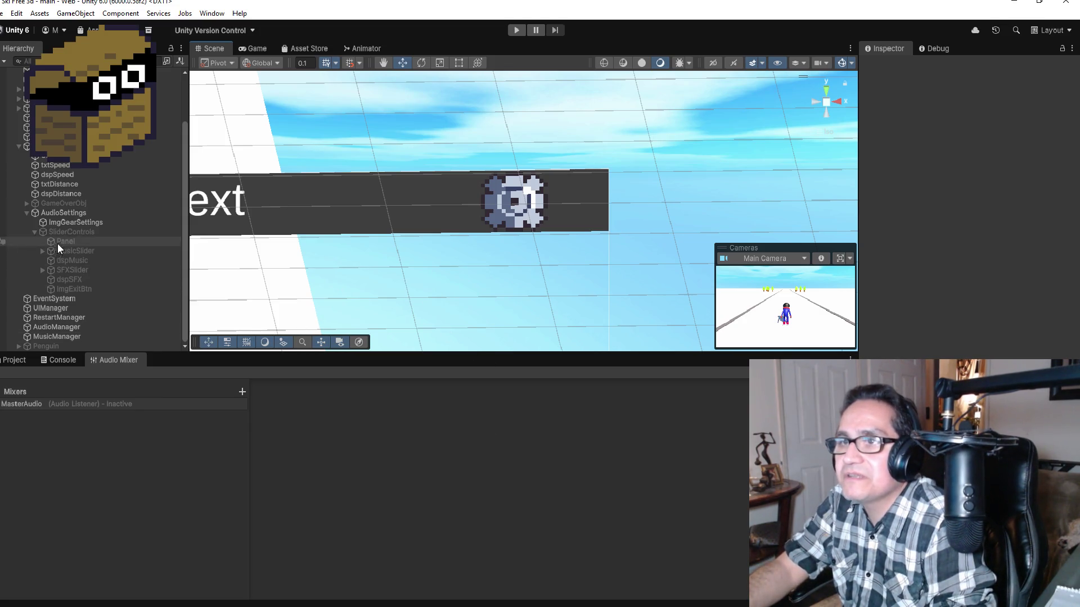
{"action": "left_click", "coordinate": [73, 232]}
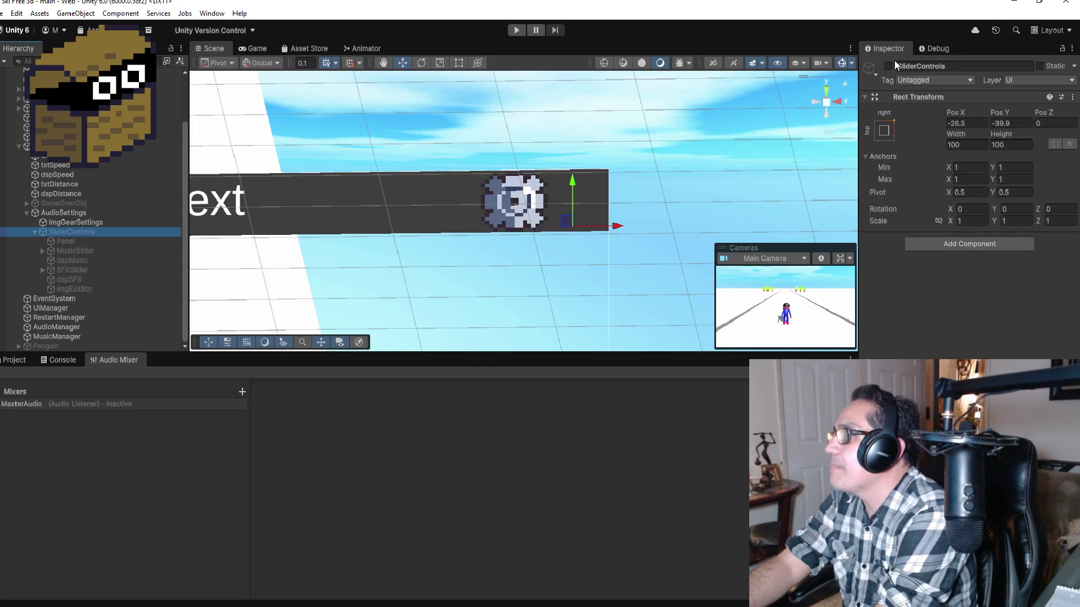
{"action": "left_click", "coordinate": [888, 67]}
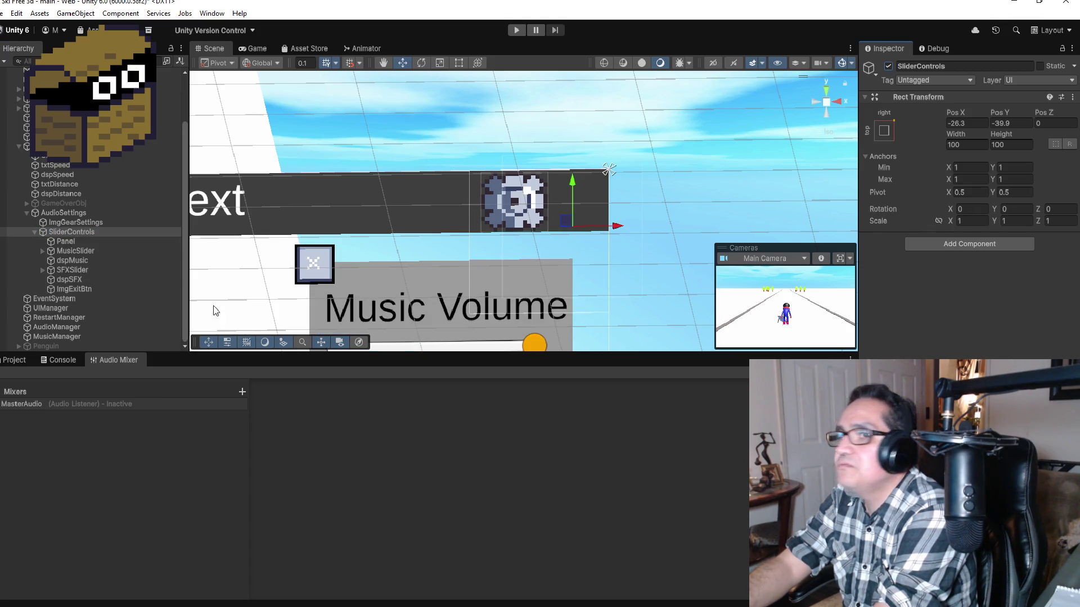
Inspect MusicSlider's settings, then collapse SliderControls, AudioSettings and UICanvas in the Hierarchy.
{"action": "scroll", "coordinate": [454, 304], "scroll_direction": "down", "scroll_amount": 5}
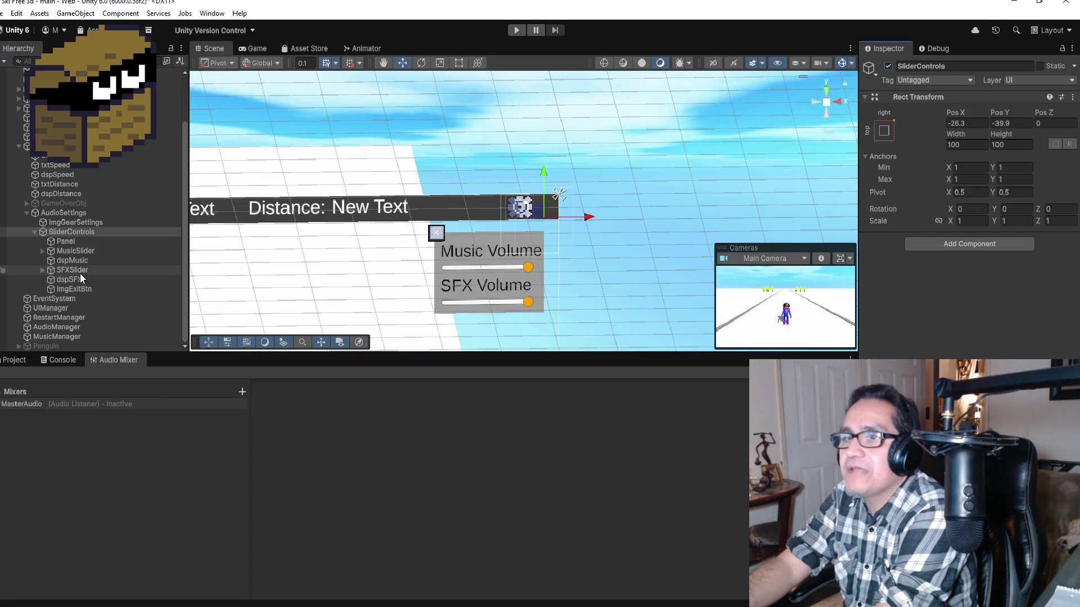
{"action": "left_click", "coordinate": [79, 250]}
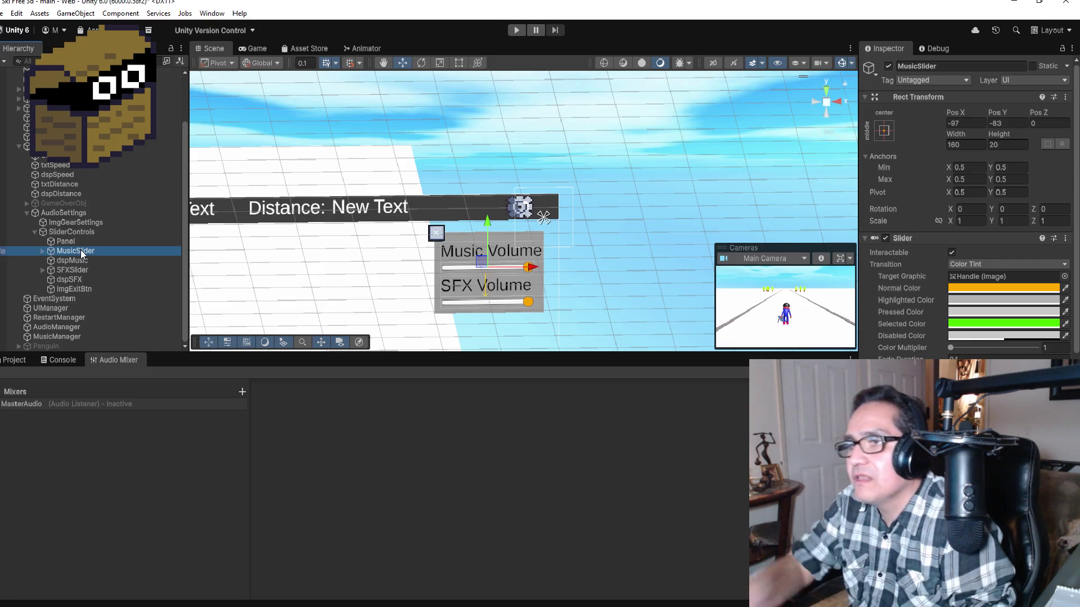
{"action": "left_click", "coordinate": [33, 233]}
{"action": "left_click", "coordinate": [25, 272]}
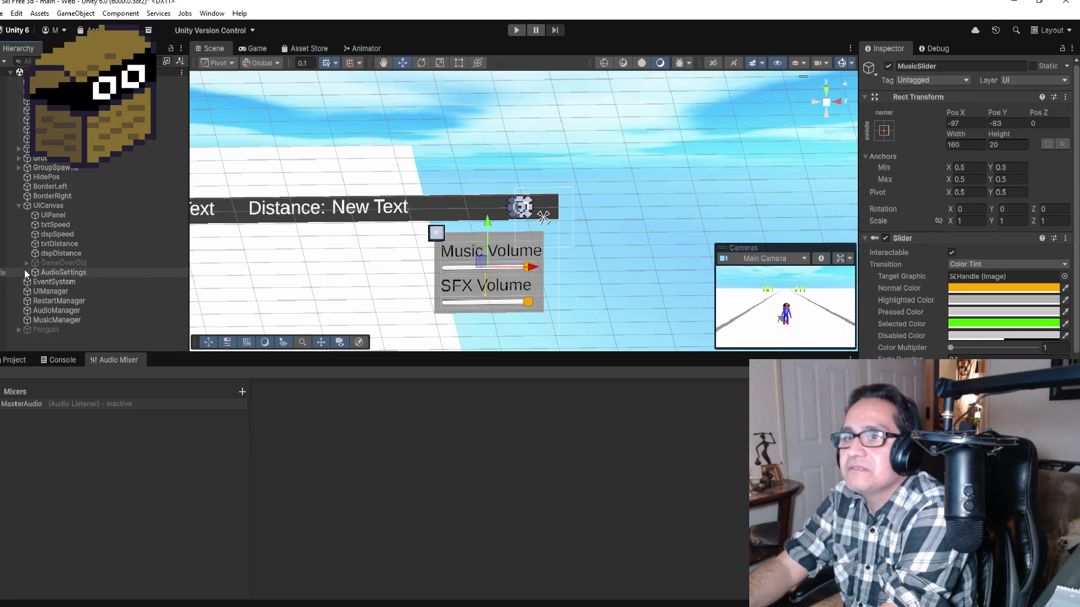
{"action": "left_click", "coordinate": [17, 207]}
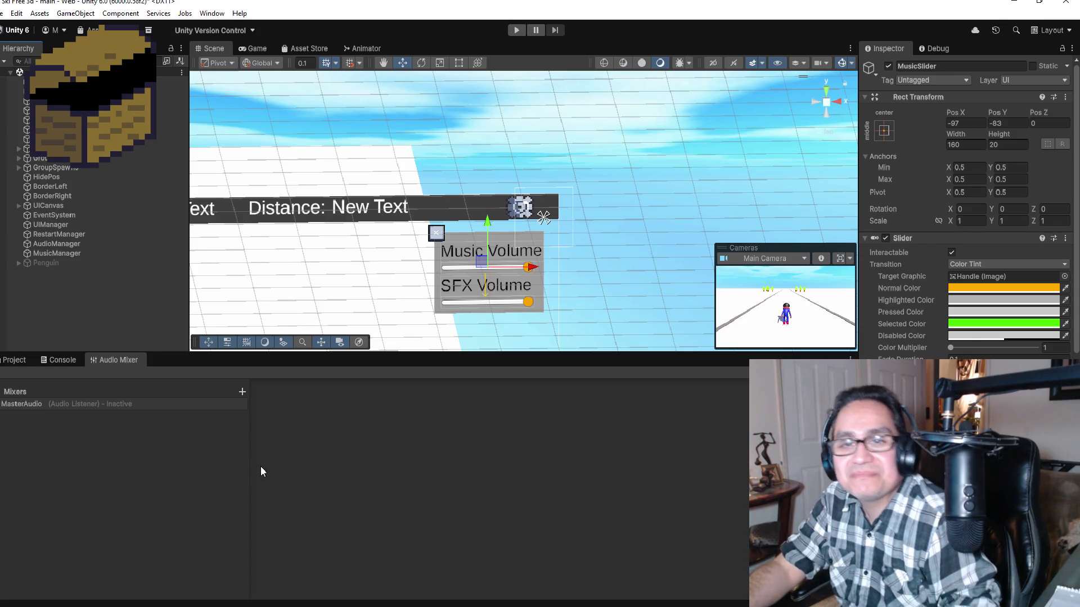
{"action": "left_click", "coordinate": [3, 13]}
{"action": "key", "text": "Escape"}
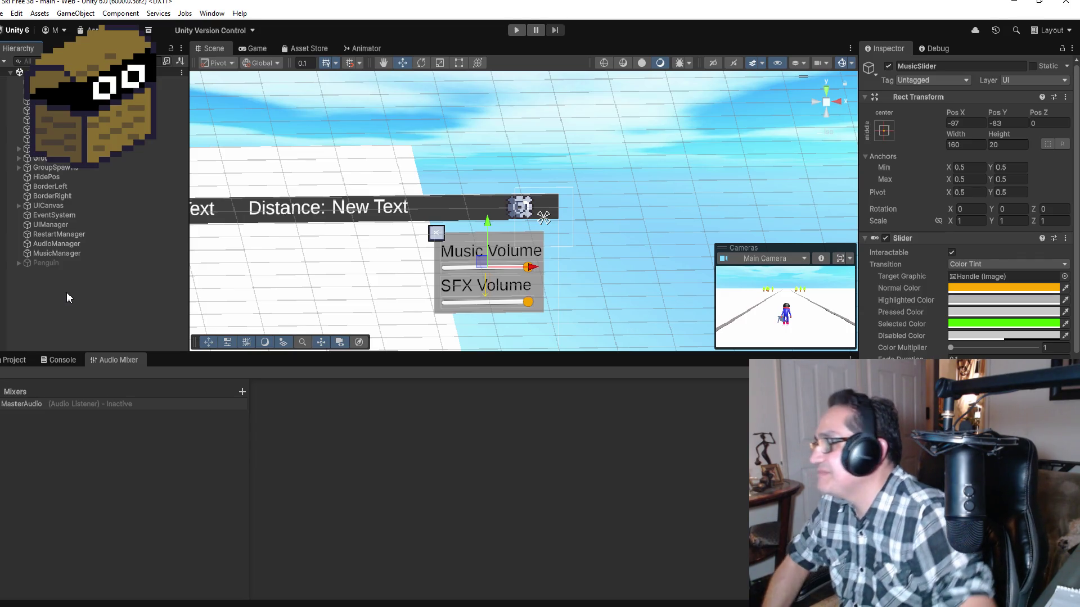
{"action": "left_click", "coordinate": [61, 234]}
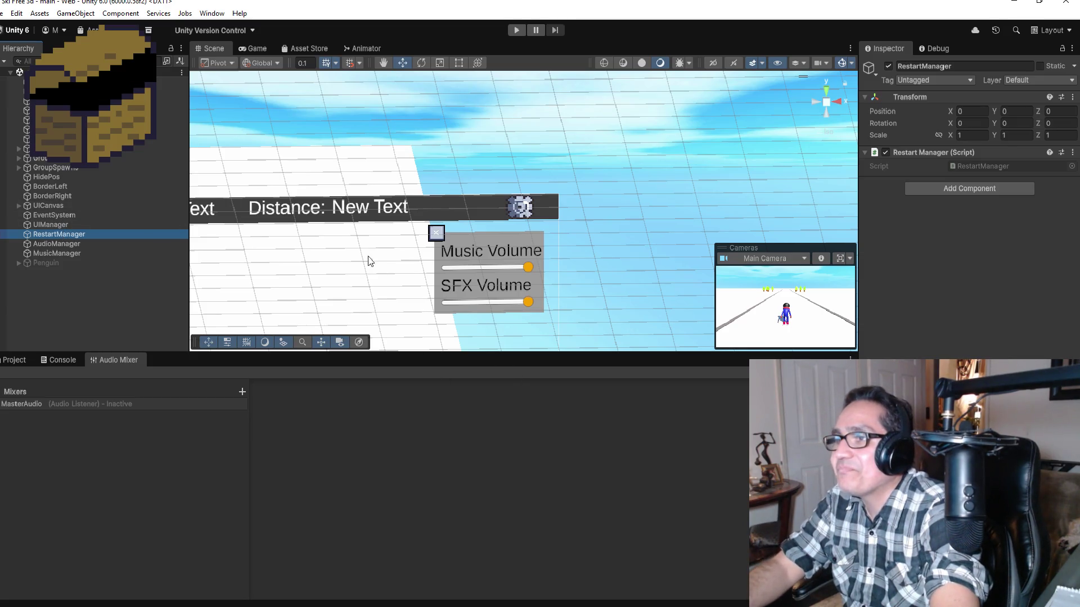
{"action": "left_click", "coordinate": [19, 207]}
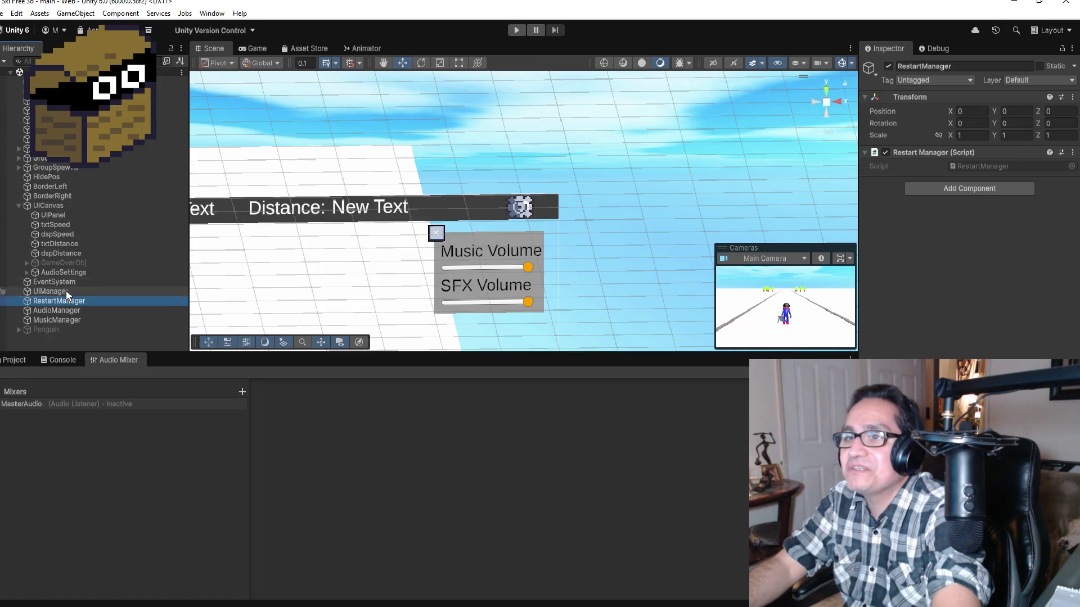
{"action": "left_click", "coordinate": [62, 272]}
{"action": "left_click", "coordinate": [27, 272]}
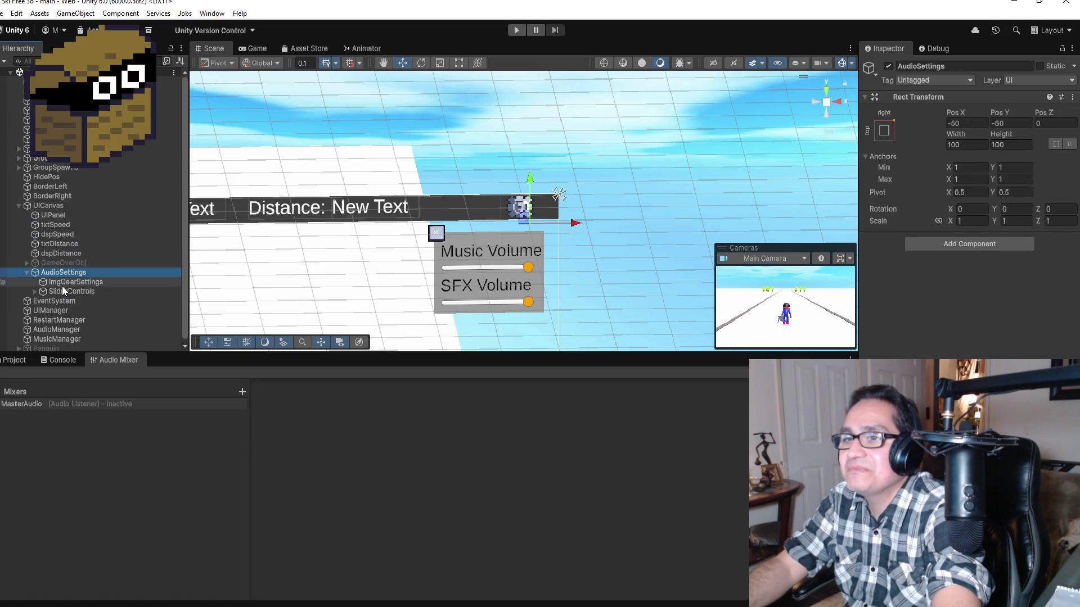
Untick SliderControls' active checkbox, then collapse AudioSettings in the Hierarchy.
{"action": "left_click", "coordinate": [63, 286]}
{"action": "left_click", "coordinate": [66, 292]}
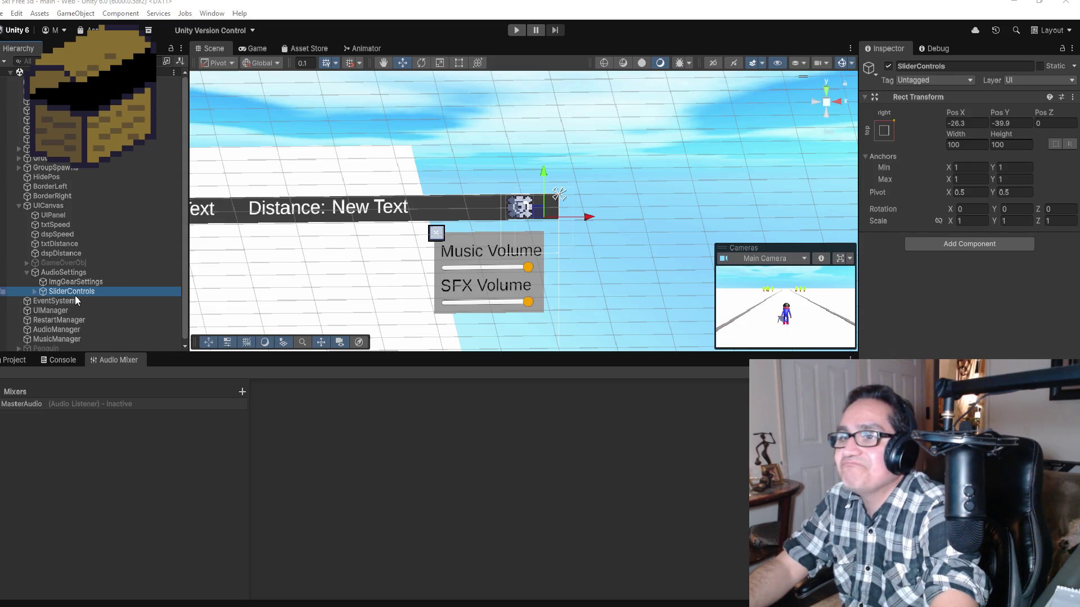
{"action": "left_click", "coordinate": [888, 66]}
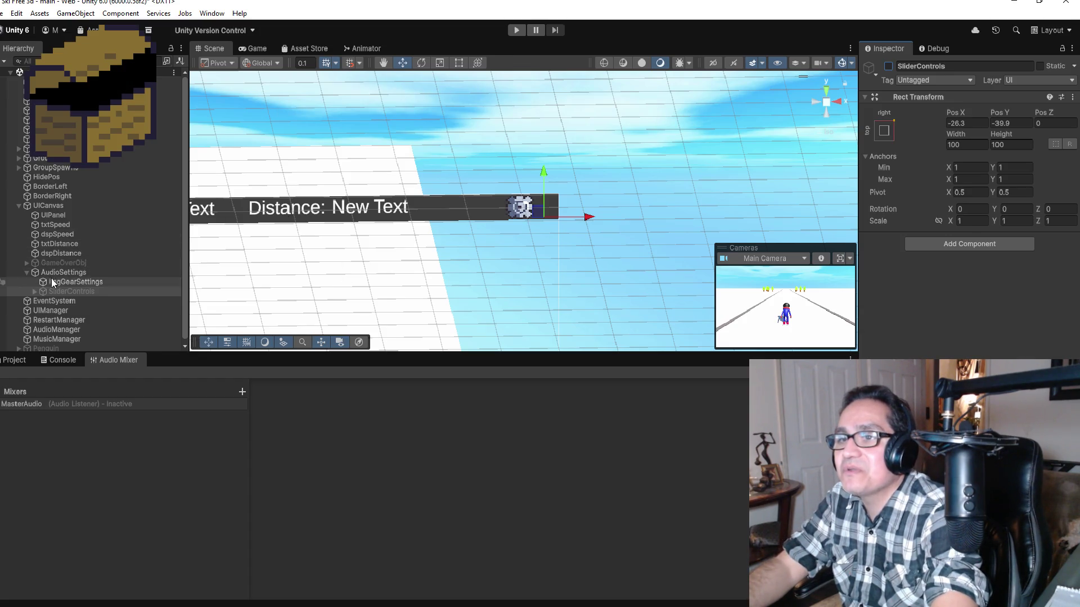
{"action": "left_click", "coordinate": [29, 271]}
{"action": "left_click", "coordinate": [26, 272]}
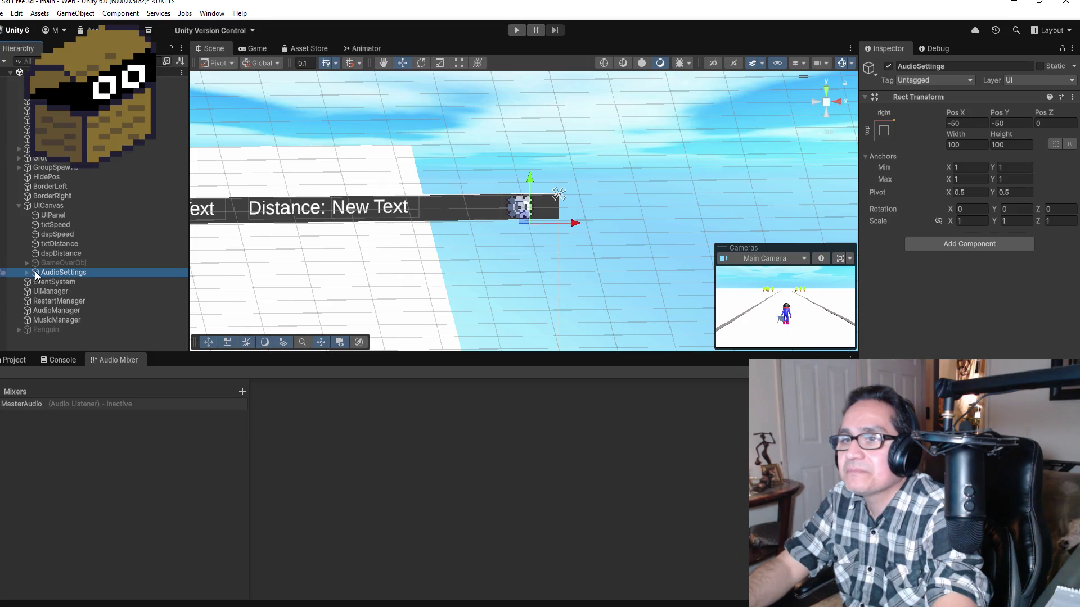
Inspect MusicManager, UICanvas, UIManager and RestartManager, then bring up the File menu.
{"action": "left_click", "coordinate": [20, 206]}
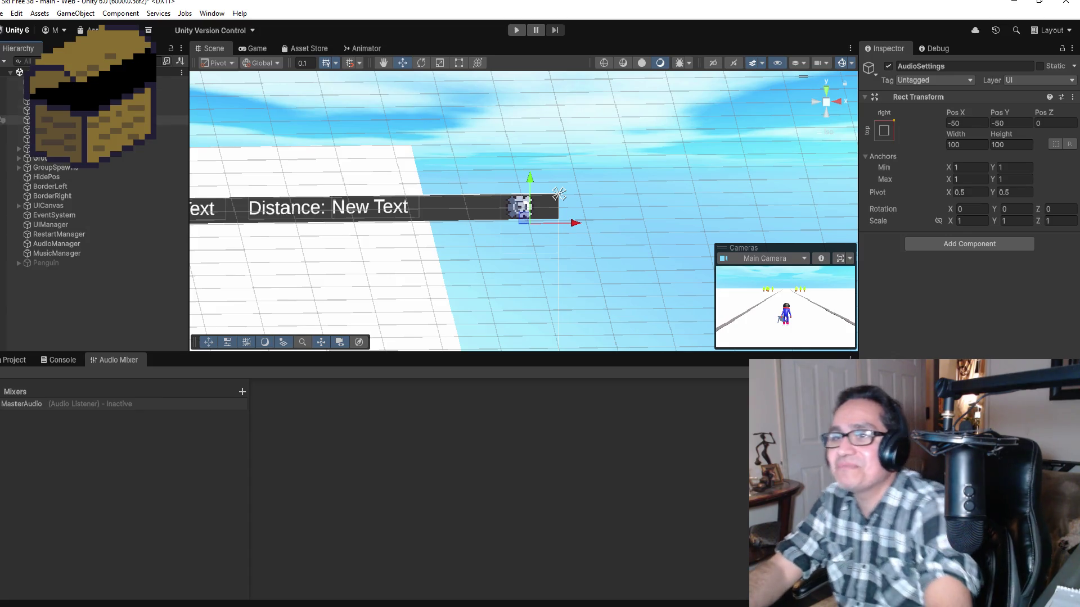
{"action": "left_click", "coordinate": [70, 256]}
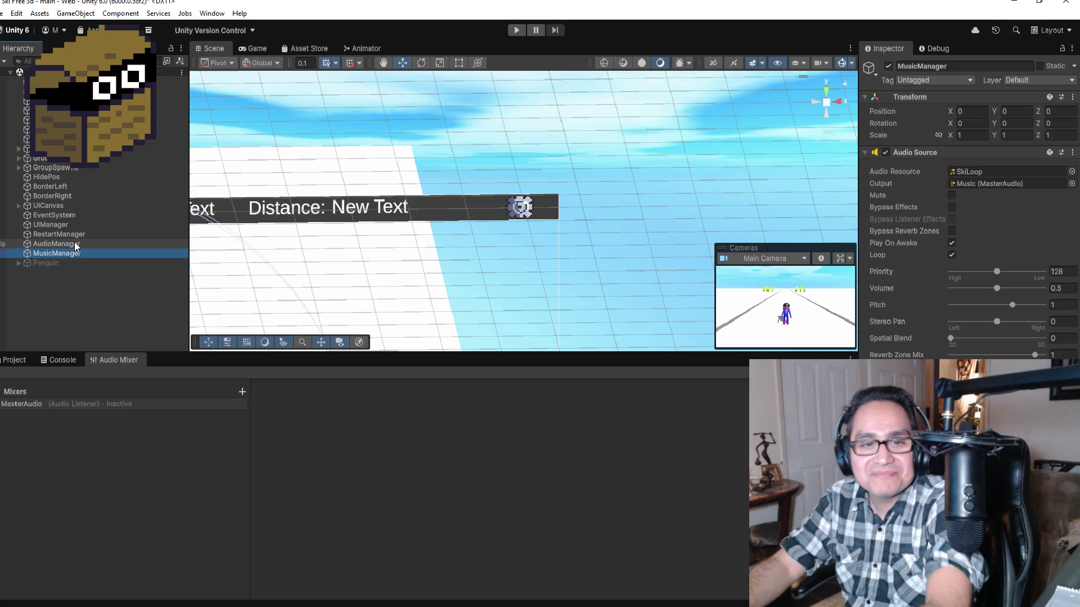
{"action": "left_click", "coordinate": [70, 207]}
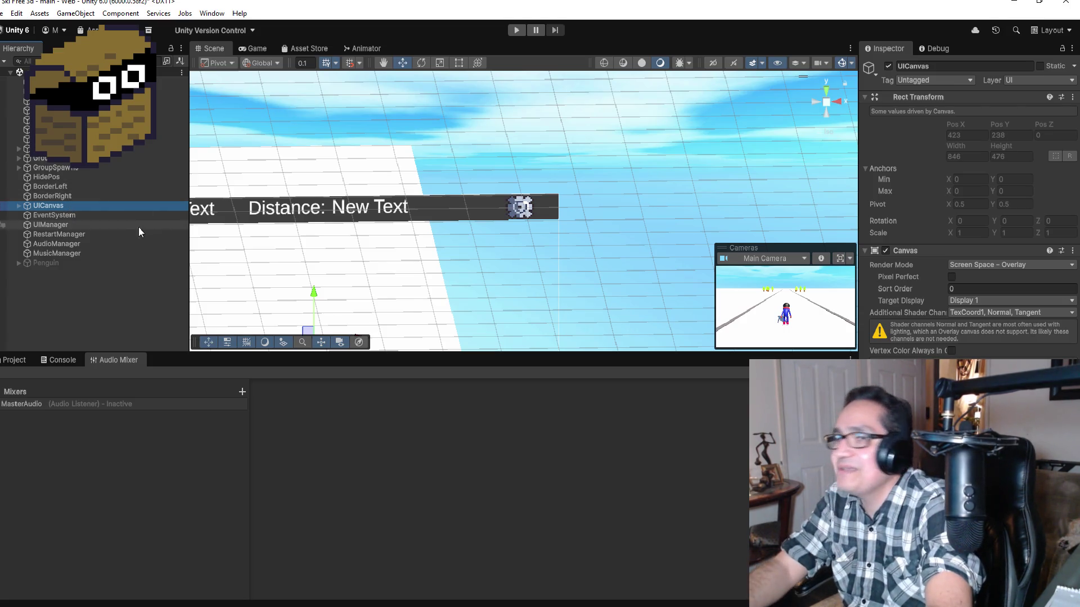
{"action": "left_click", "coordinate": [86, 226]}
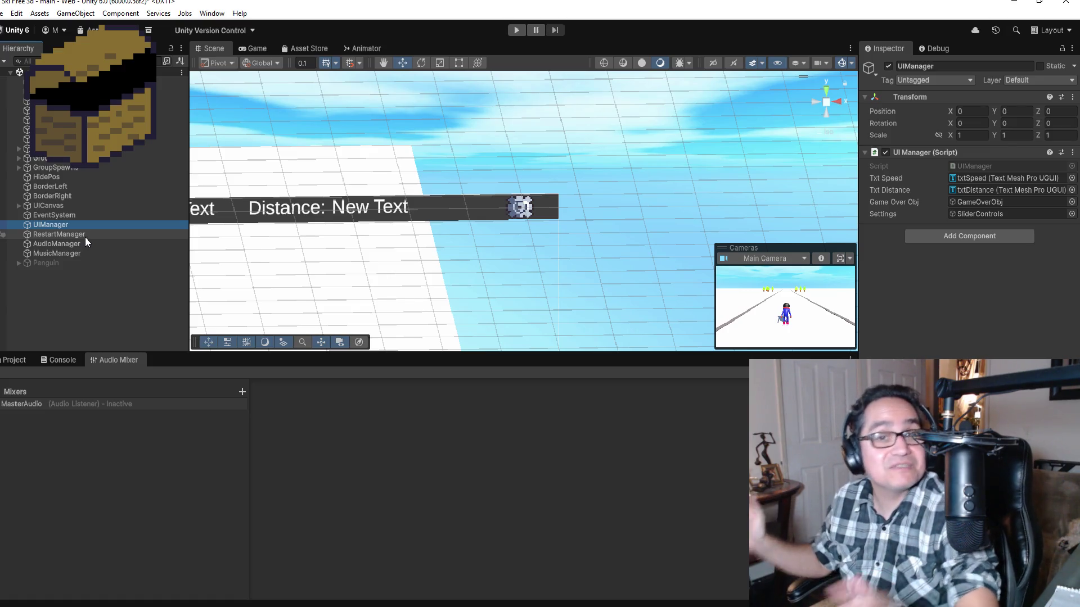
{"action": "left_click", "coordinate": [78, 236]}
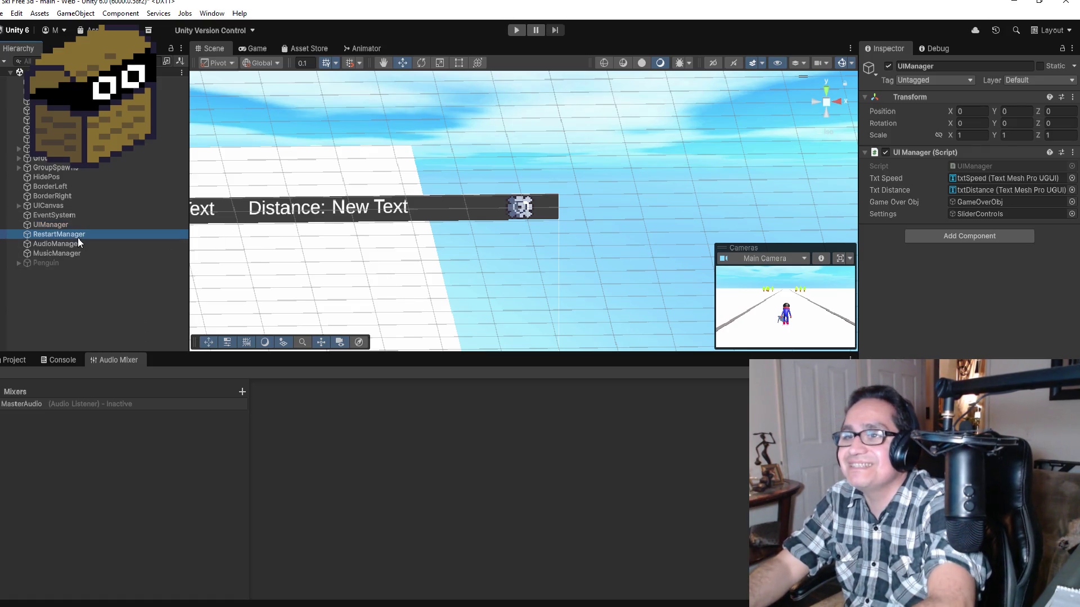
{"action": "scroll", "coordinate": [297, 242], "scroll_direction": "up", "scroll_amount": 5}
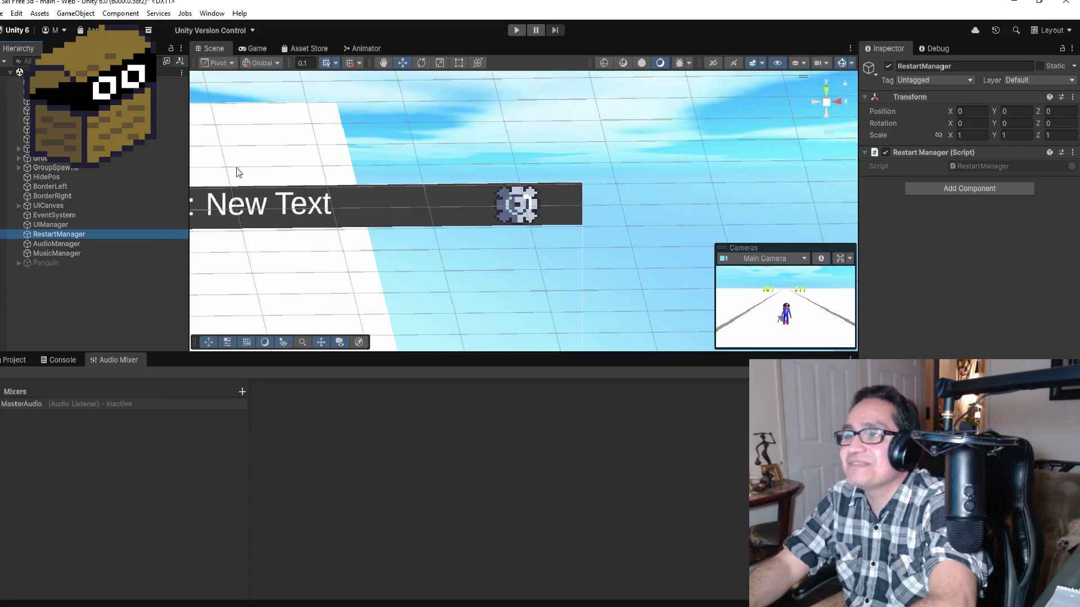
{"action": "left_click", "coordinate": [3, 13]}
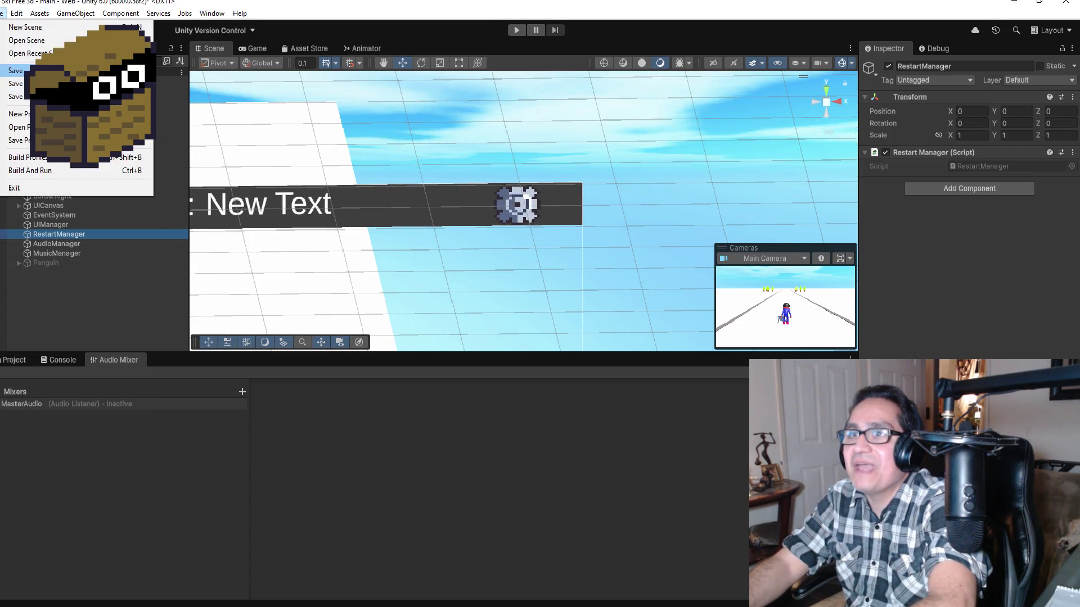
Dismiss the file menu and switch from the Console to the Project panel's Assets root.
{"action": "key", "text": "Escape"}
{"action": "left_click", "coordinate": [49, 362]}
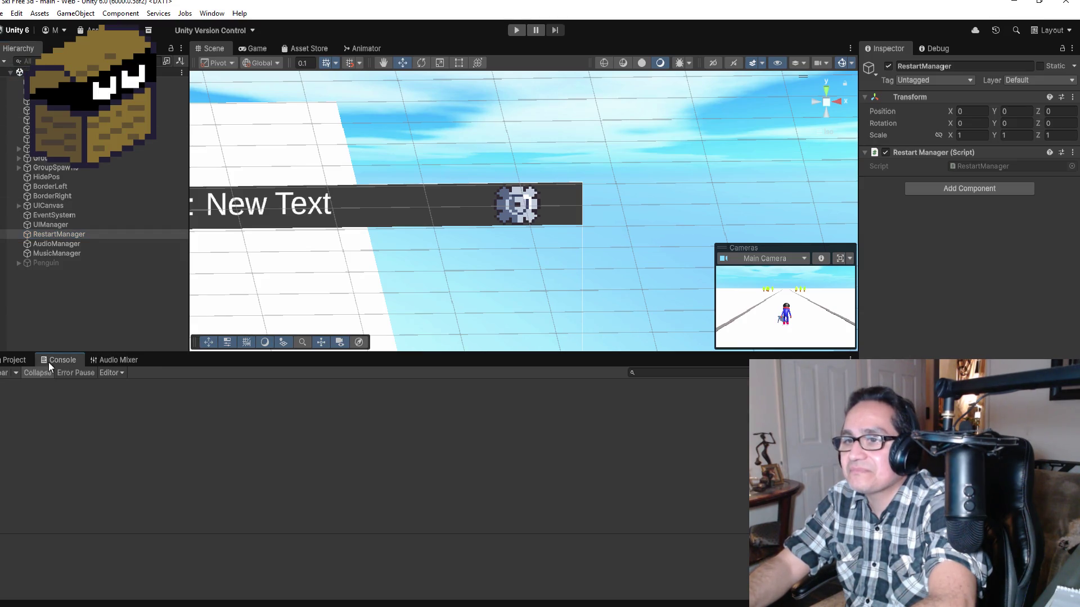
{"action": "left_click", "coordinate": [13, 360]}
{"action": "left_click", "coordinate": [139, 385]}
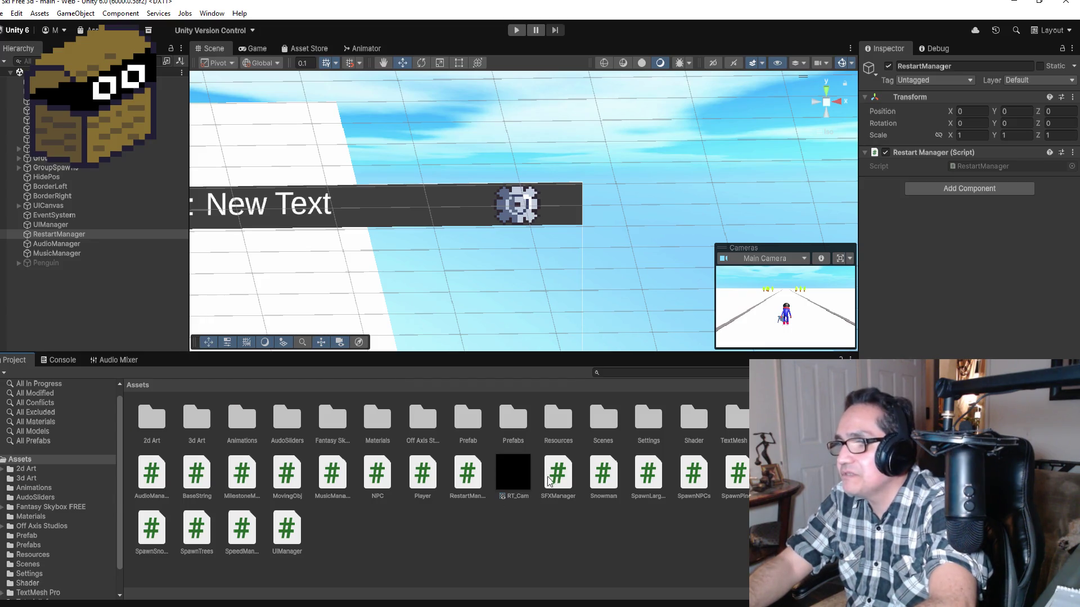
Browse the Assets subfolders and open the Settings folder to view its files.
{"action": "left_click", "coordinate": [423, 419]}
{"action": "left_click", "coordinate": [464, 430]}
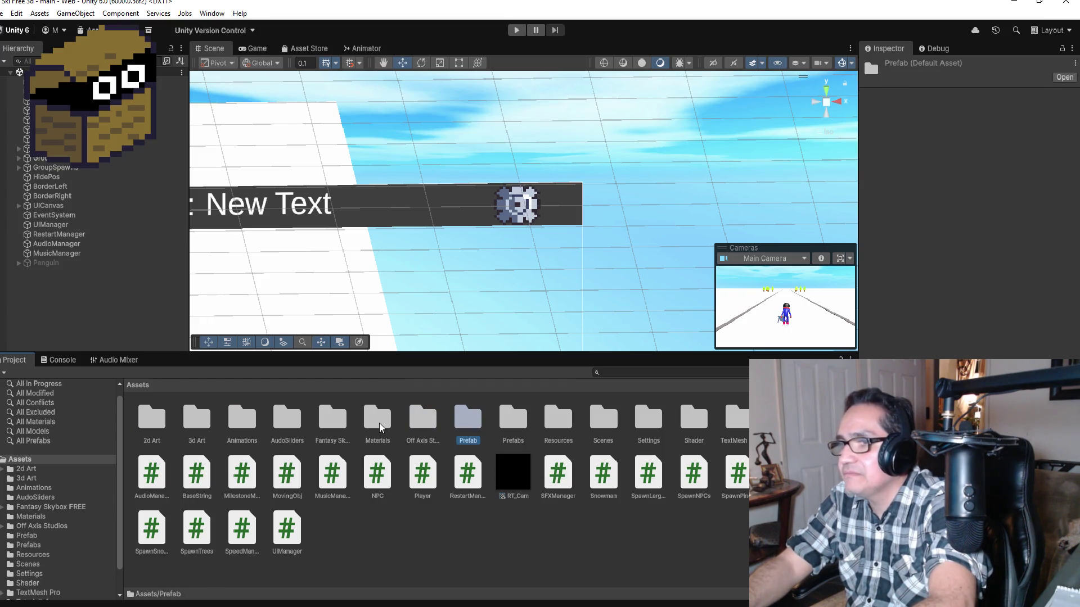
{"action": "left_click", "coordinate": [381, 427]}
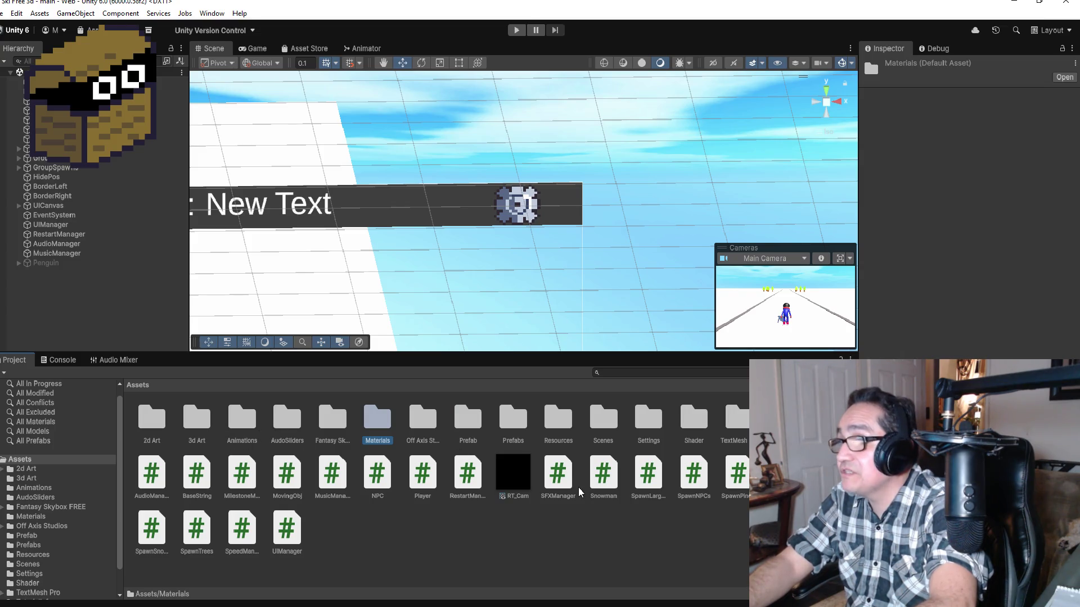
{"action": "left_click", "coordinate": [653, 435]}
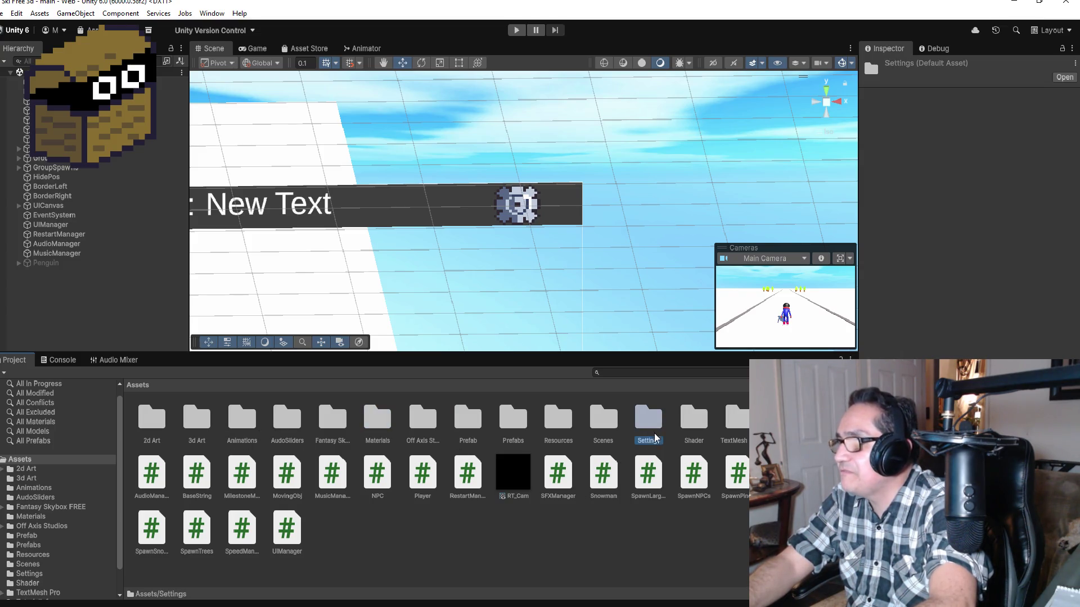
{"action": "left_click", "coordinate": [571, 430]}
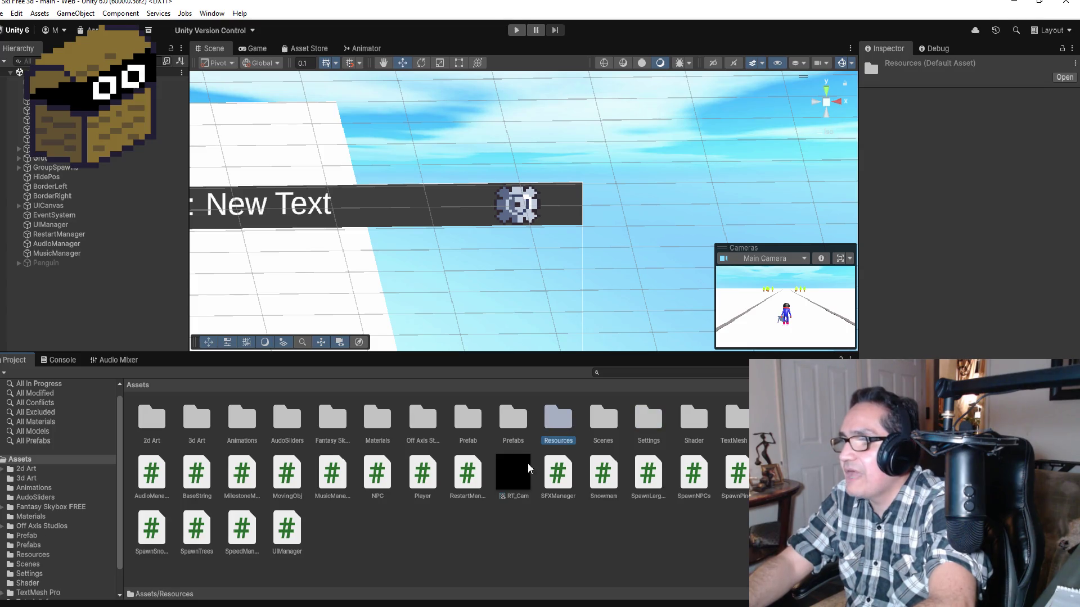
{"action": "left_click", "coordinate": [339, 427]}
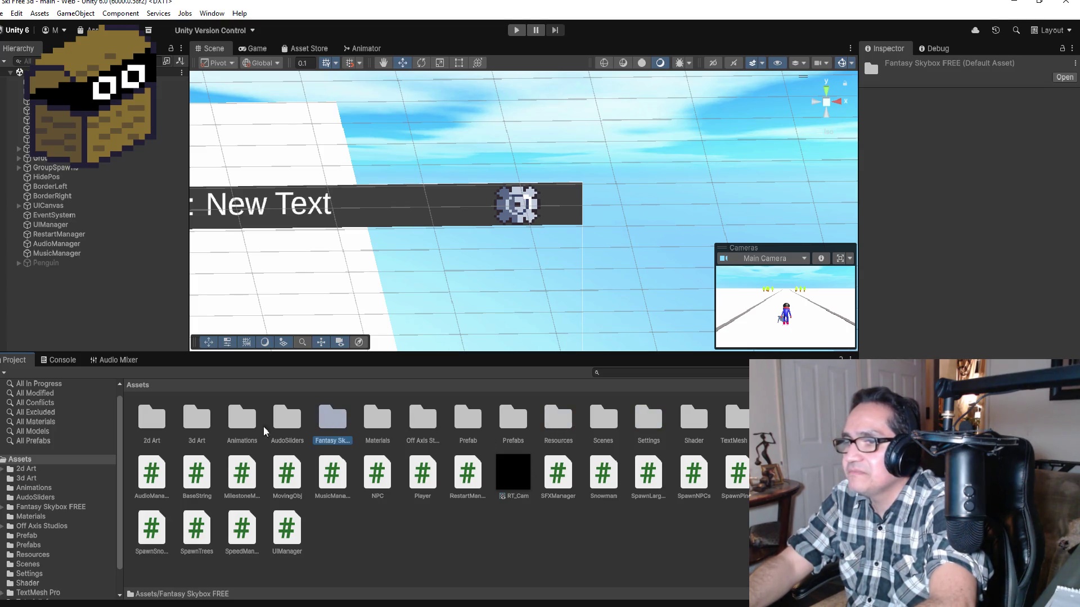
{"action": "left_click", "coordinate": [244, 421]}
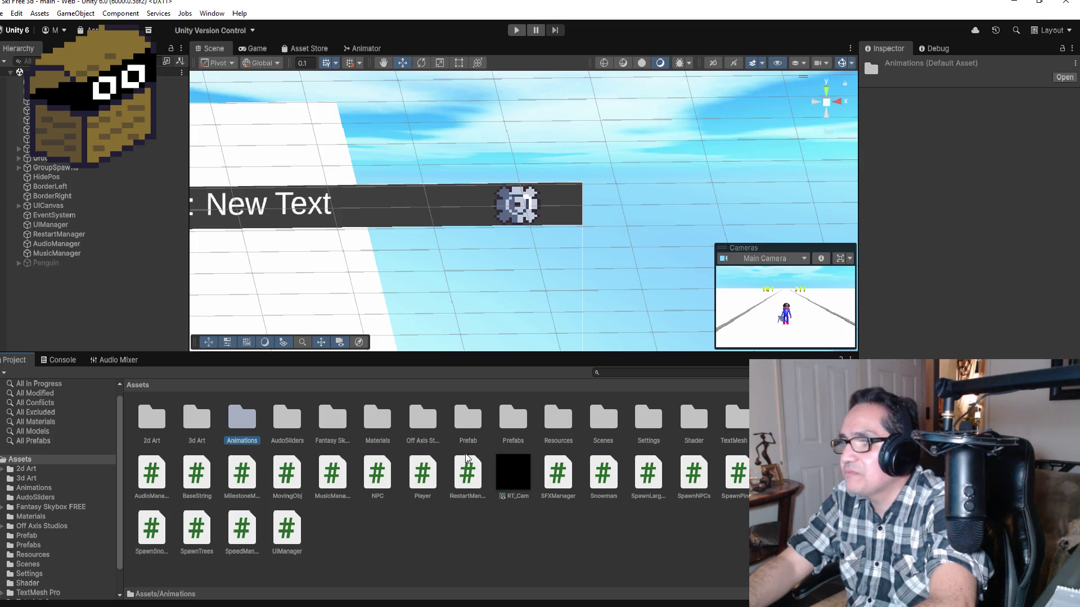
{"action": "left_click", "coordinate": [474, 421]}
{"action": "left_click", "coordinate": [568, 417]}
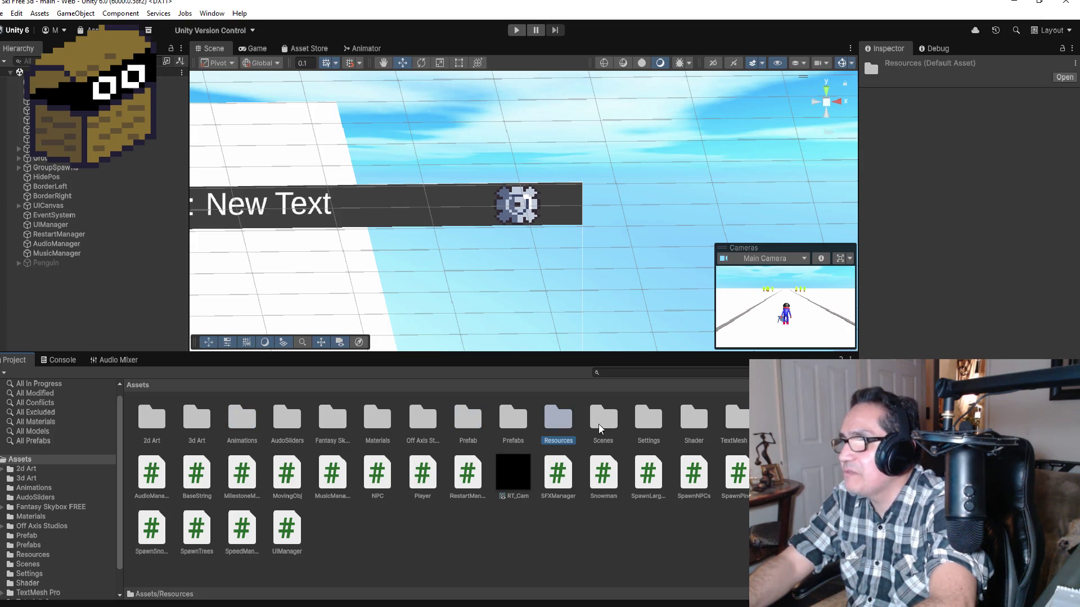
{"action": "left_click", "coordinate": [597, 425]}
{"action": "left_click", "coordinate": [642, 424]}
{"action": "double_click", "coordinate": [643, 425]}
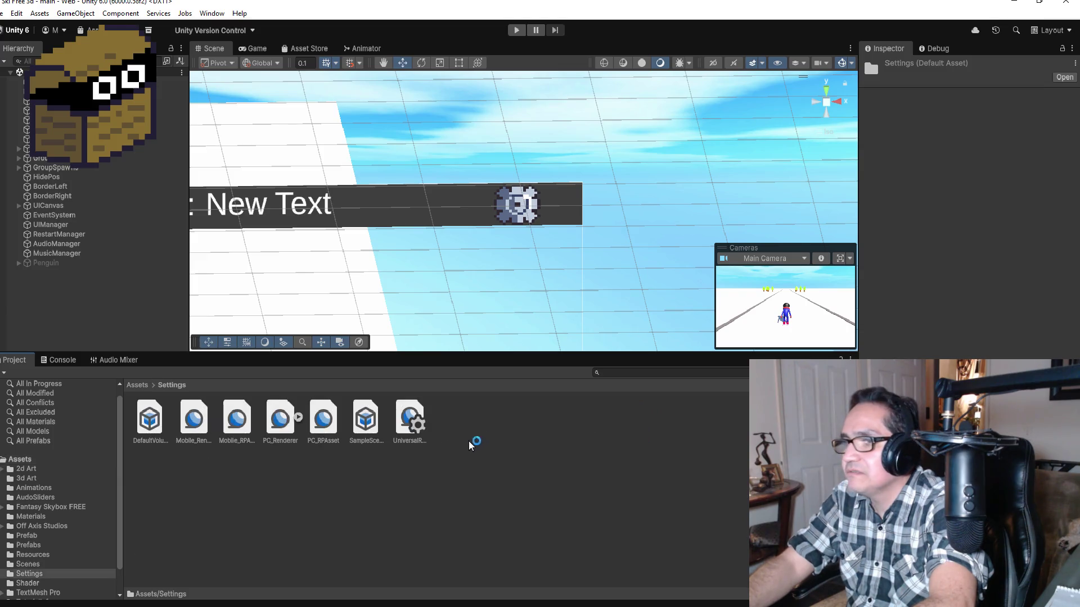
Return to Assets and open the Scenes folder, which holds only the main scene.
{"action": "left_click", "coordinate": [139, 386]}
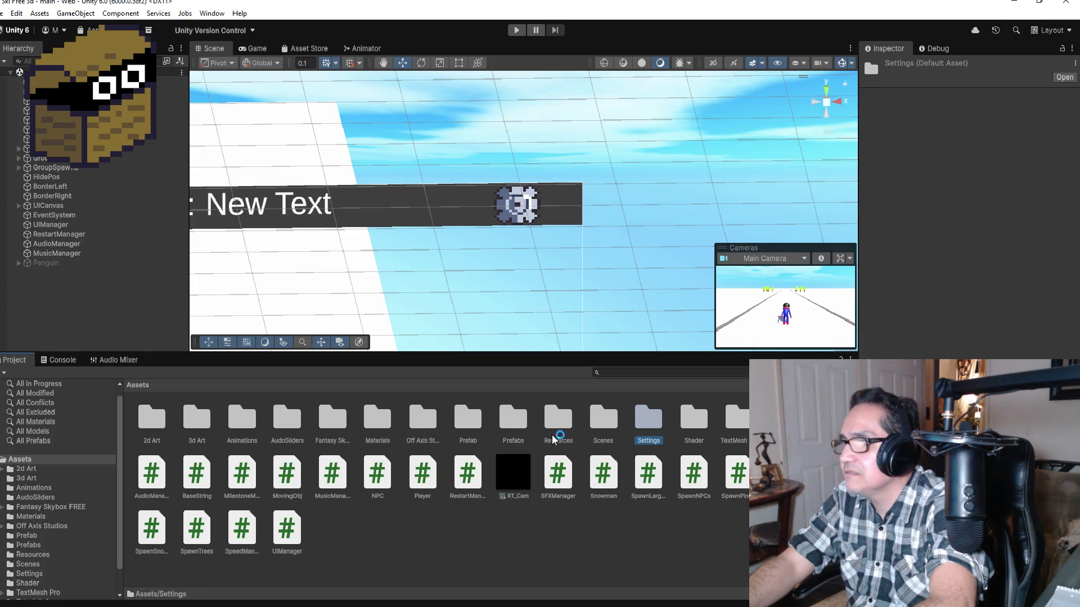
{"action": "left_click", "coordinate": [603, 426]}
{"action": "double_click", "coordinate": [604, 426]}
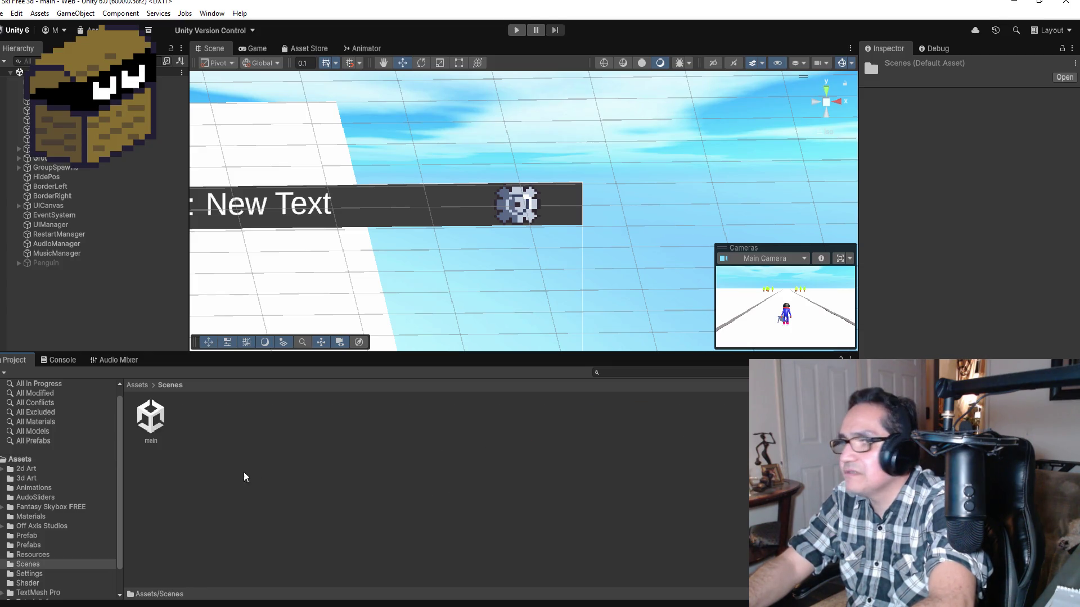
{"action": "right_click", "coordinate": [208, 424]}
Create a new scene in the Scenes folder named 'upgrade' and open it.
{"action": "mouse_move", "coordinate": [258, 100]}
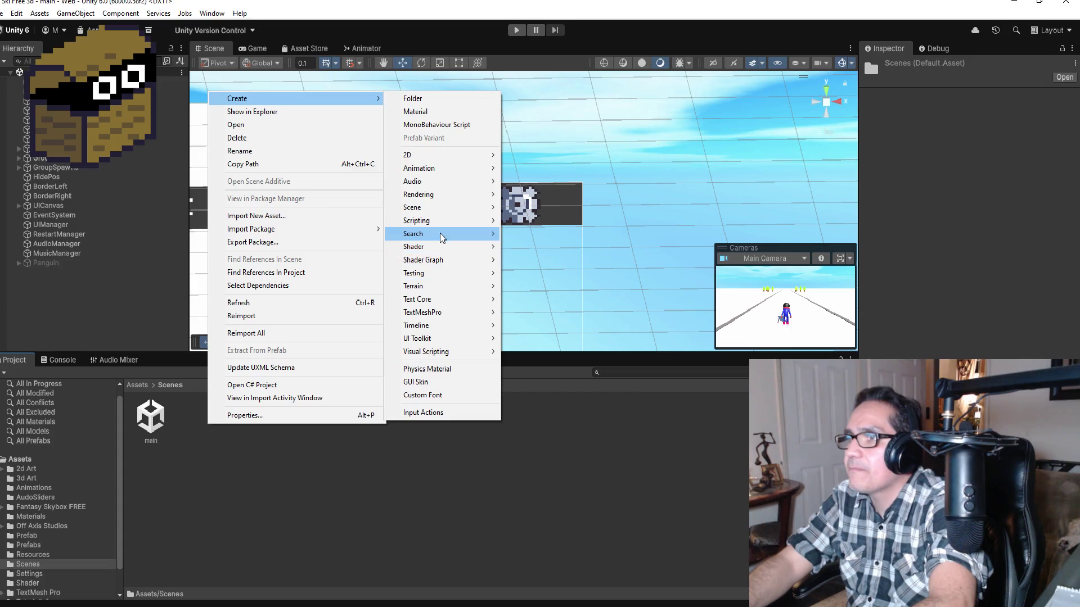
{"action": "mouse_move", "coordinate": [438, 209]}
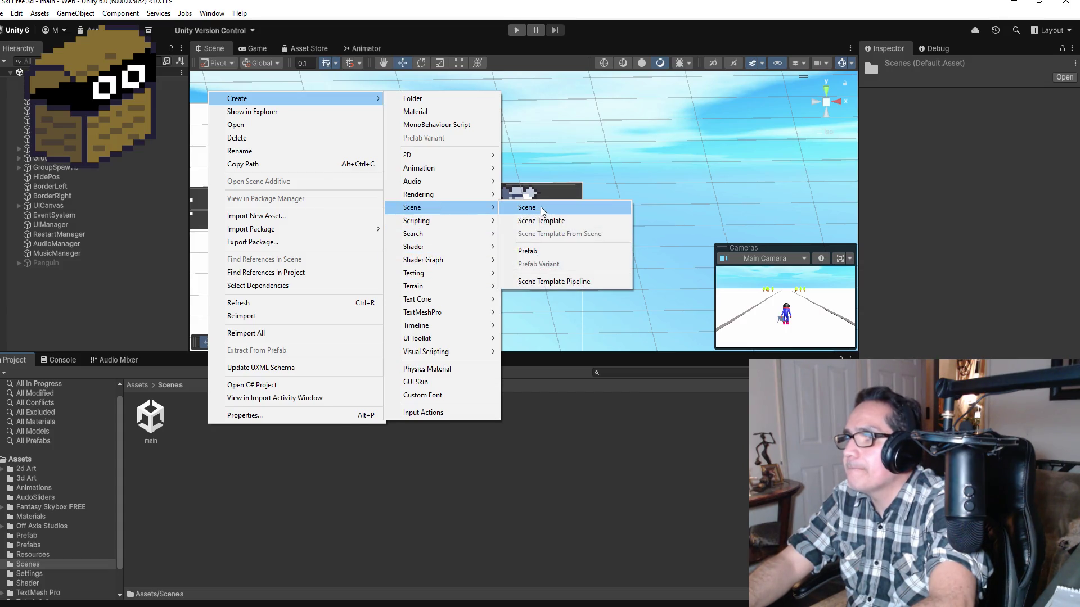
{"action": "left_click", "coordinate": [528, 208]}
{"action": "type", "text": "main"}
{"action": "key", "text": "BackSpace"}
{"action": "key", "text": "BackSpace"}
{"action": "key", "text": "BackSpace"}
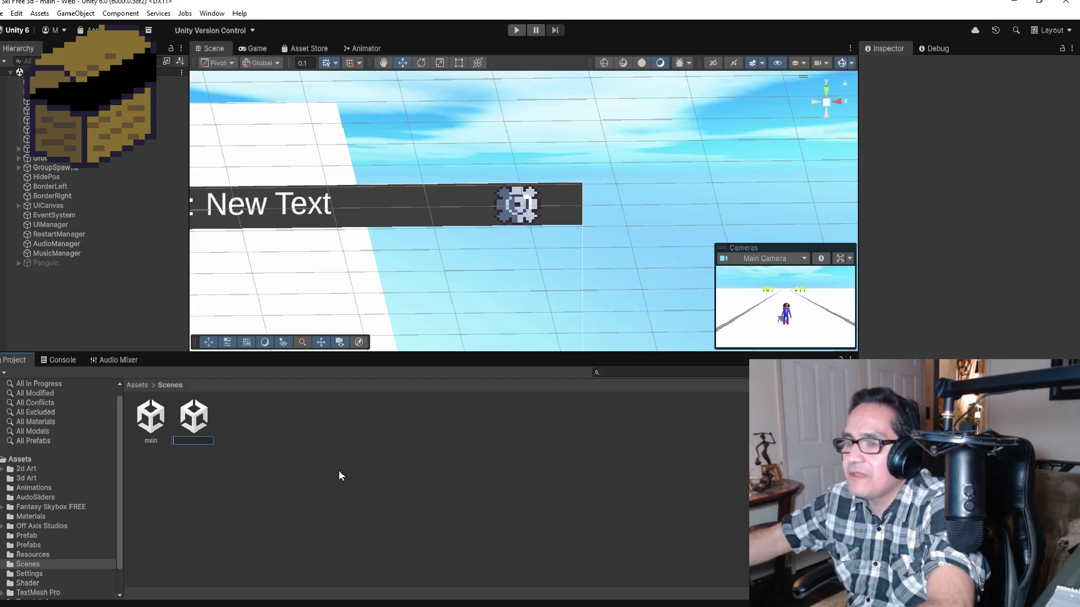
{"action": "type", "text": "Intro"}
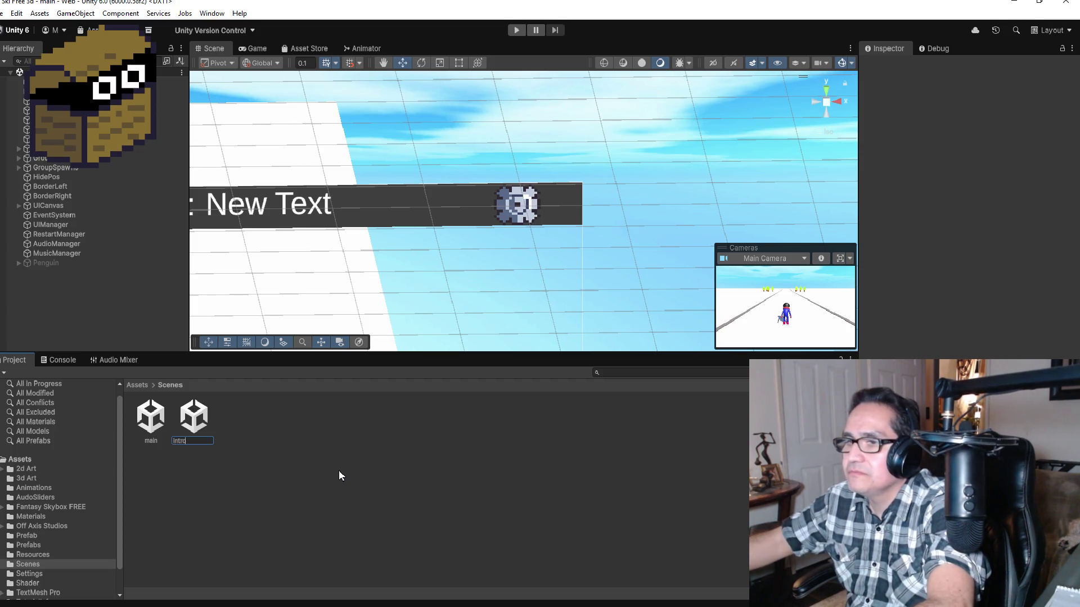
{"action": "key", "text": "BackSpace"}
{"action": "key", "text": "BackSpace"}
{"action": "key", "text": "BackSpace"}
{"action": "type", "text": "up"}
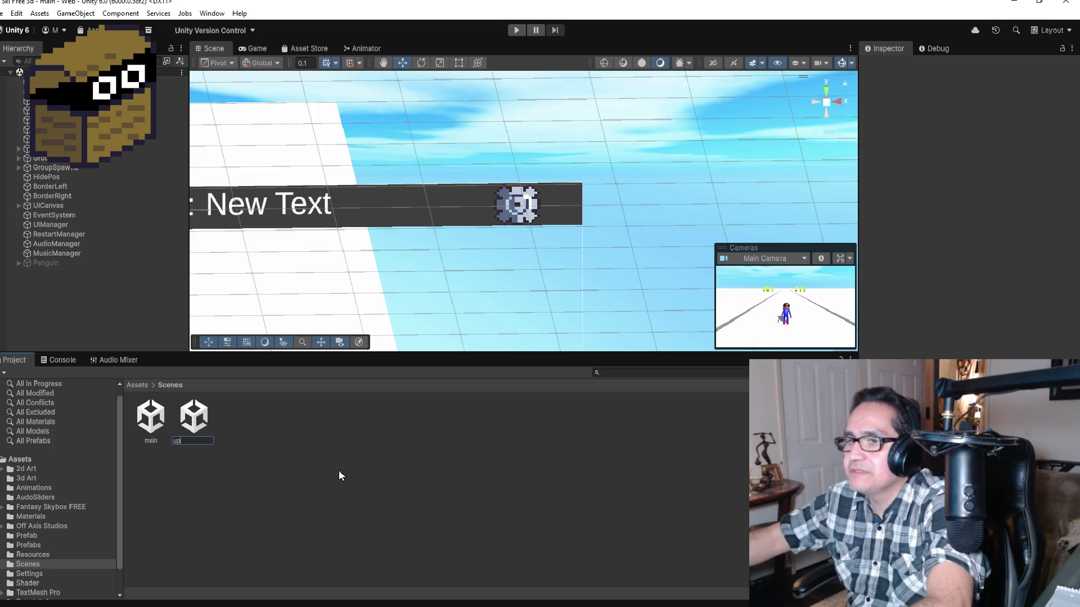
{"action": "type", "text": "grade"}
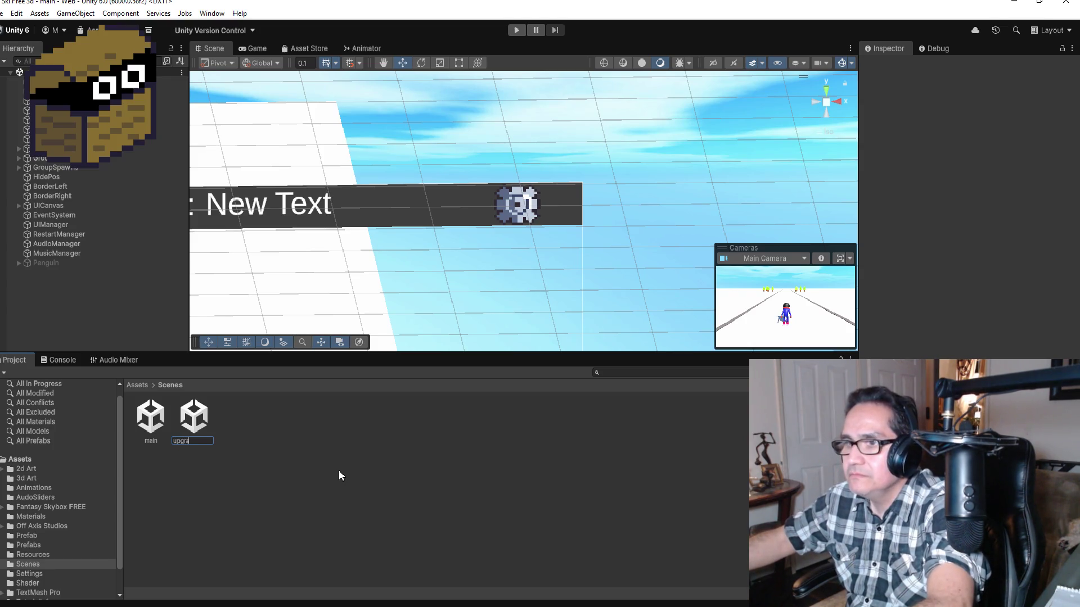
{"action": "key", "text": "Return"}
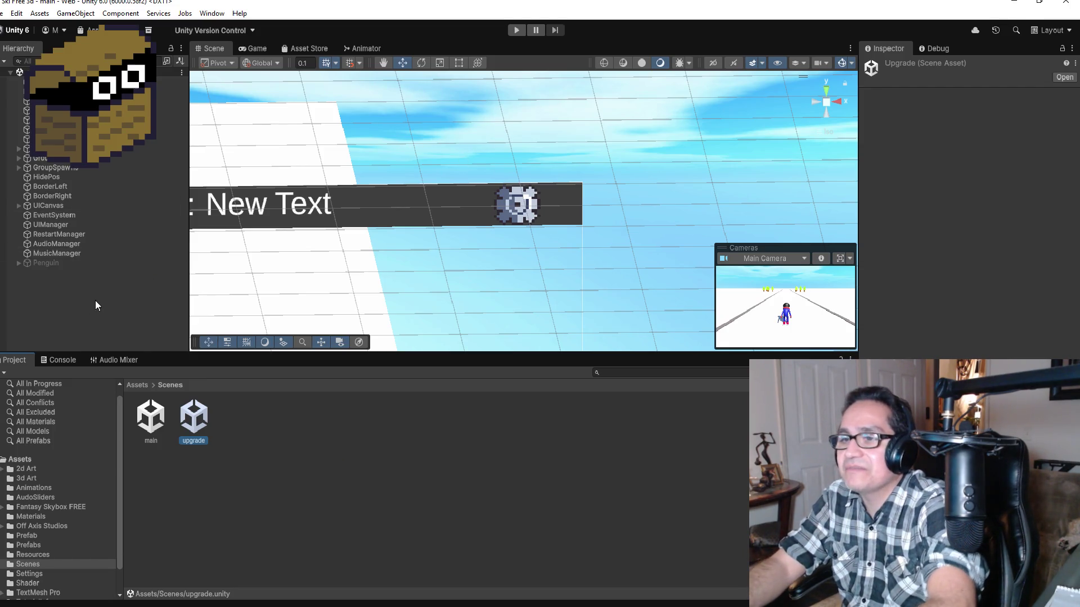
{"action": "double_click", "coordinate": [203, 424]}
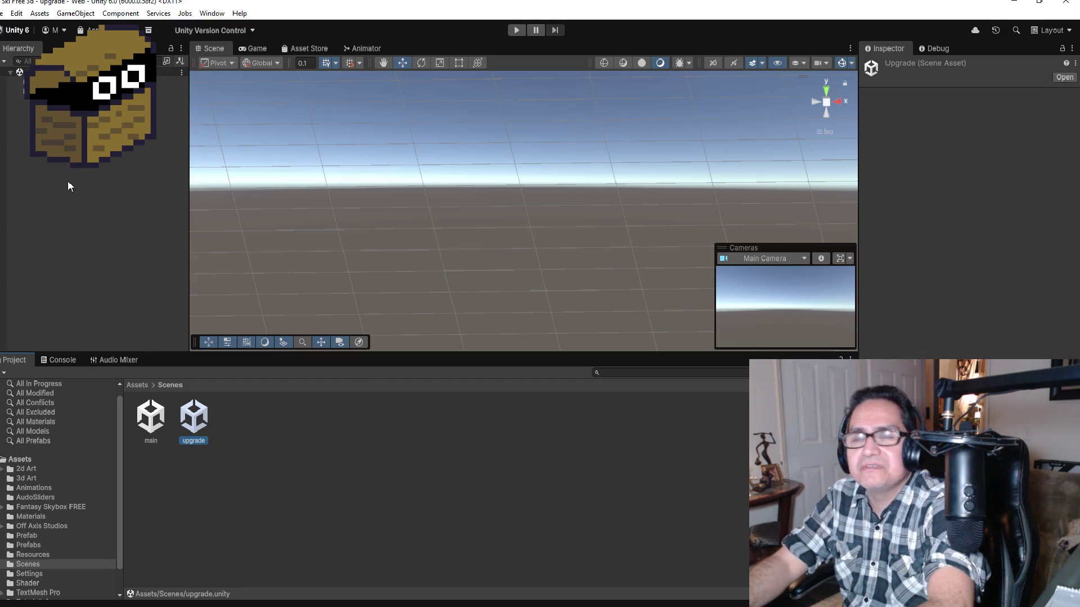
Add a UI Canvas to the upgrade scene and rename it UICanvas in the Inspector.
{"action": "right_click", "coordinate": [48, 128]}
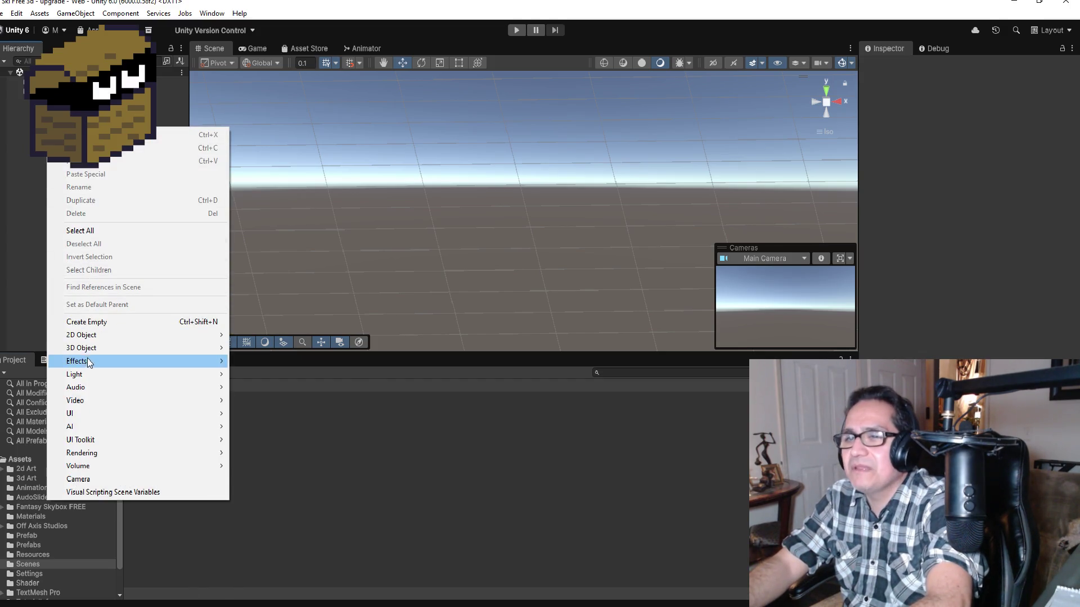
{"action": "mouse_move", "coordinate": [92, 414]}
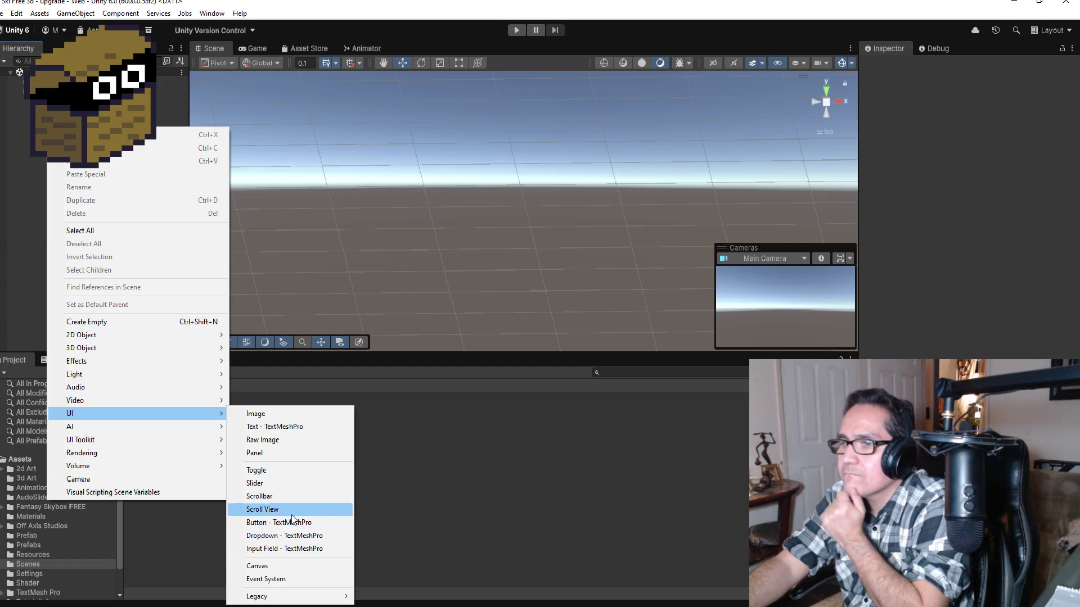
{"action": "left_click", "coordinate": [257, 565]}
{"action": "left_click", "coordinate": [89, 178]}
{"action": "left_click", "coordinate": [85, 102]}
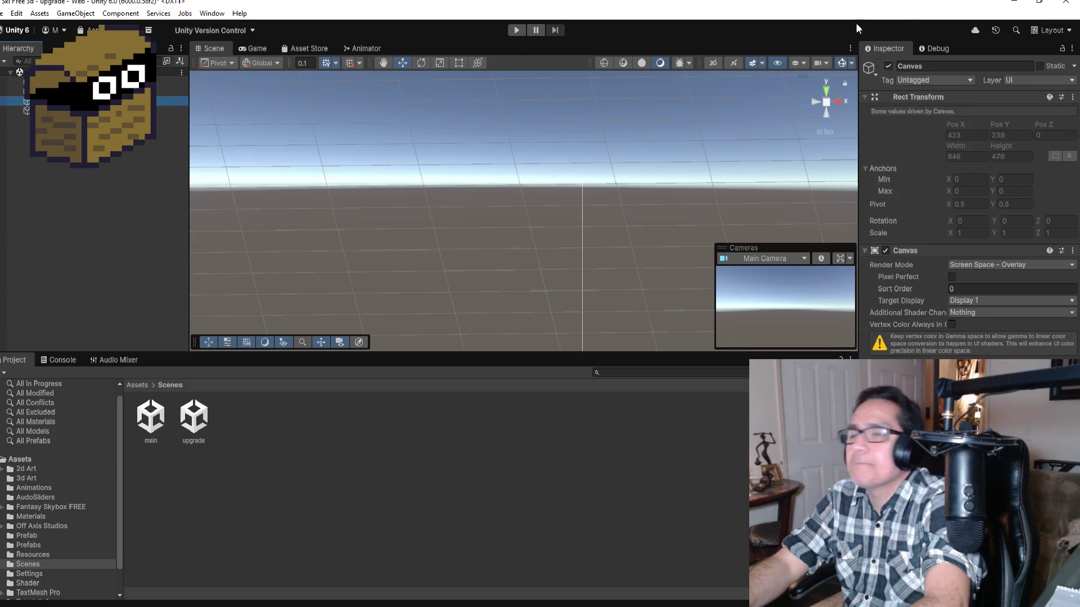
{"action": "left_click", "coordinate": [929, 64]}
{"action": "type", "text": "U"}
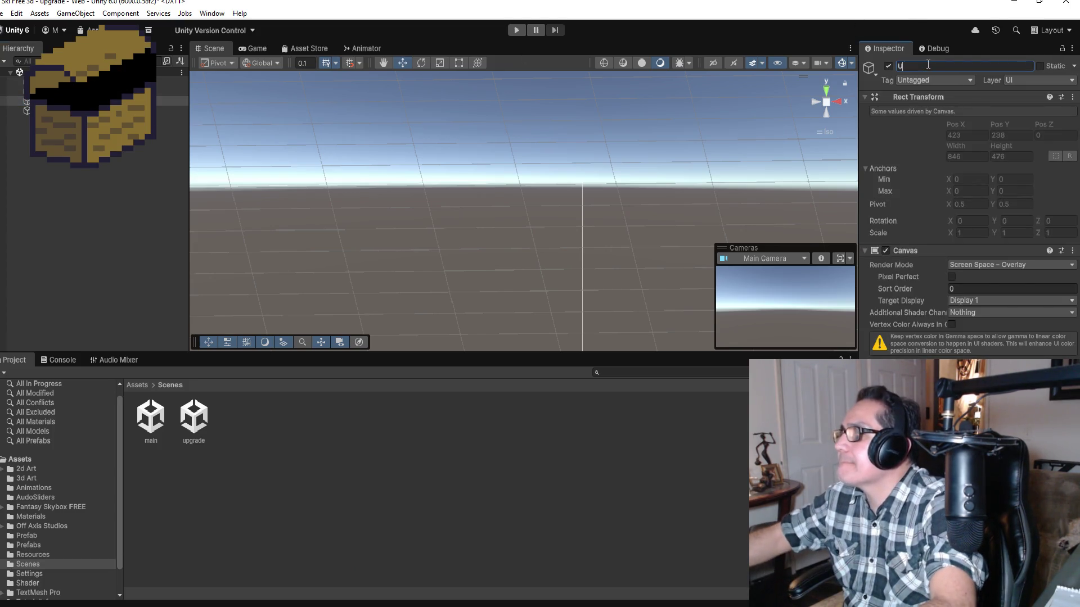
{"action": "type", "text": "ICanvas"}
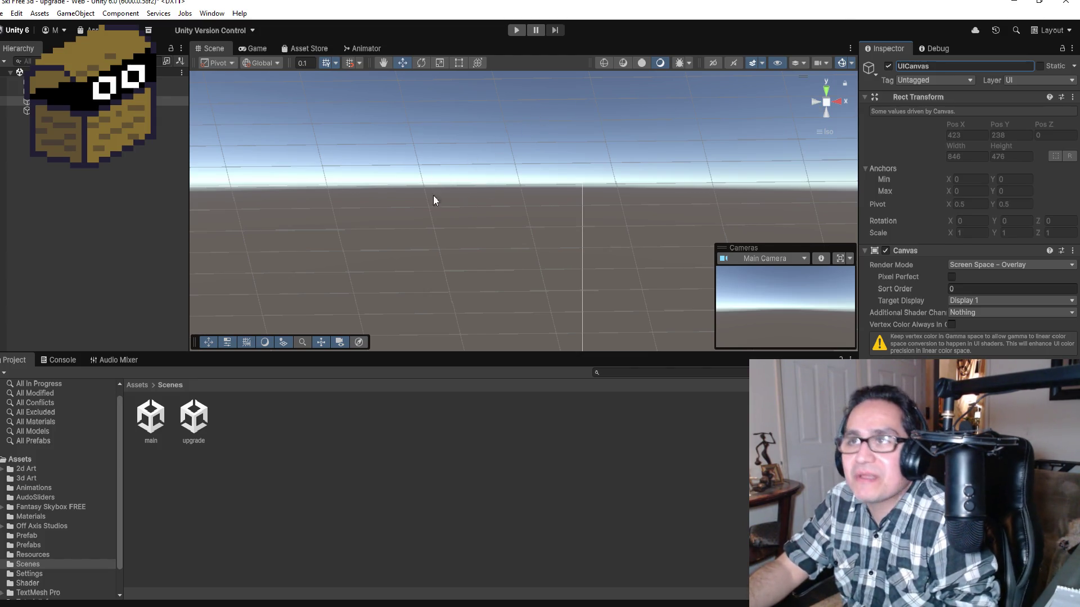
Add a UI Image as a child of UICanvas, then select the Main Camera.
{"action": "right_click", "coordinate": [48, 100]}
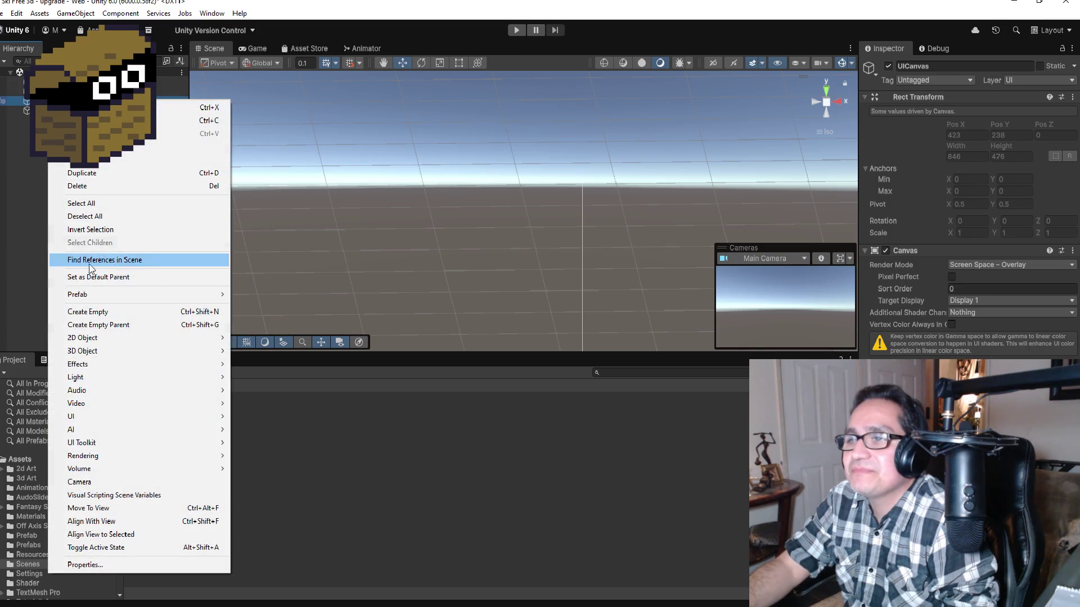
{"action": "mouse_move", "coordinate": [118, 364]}
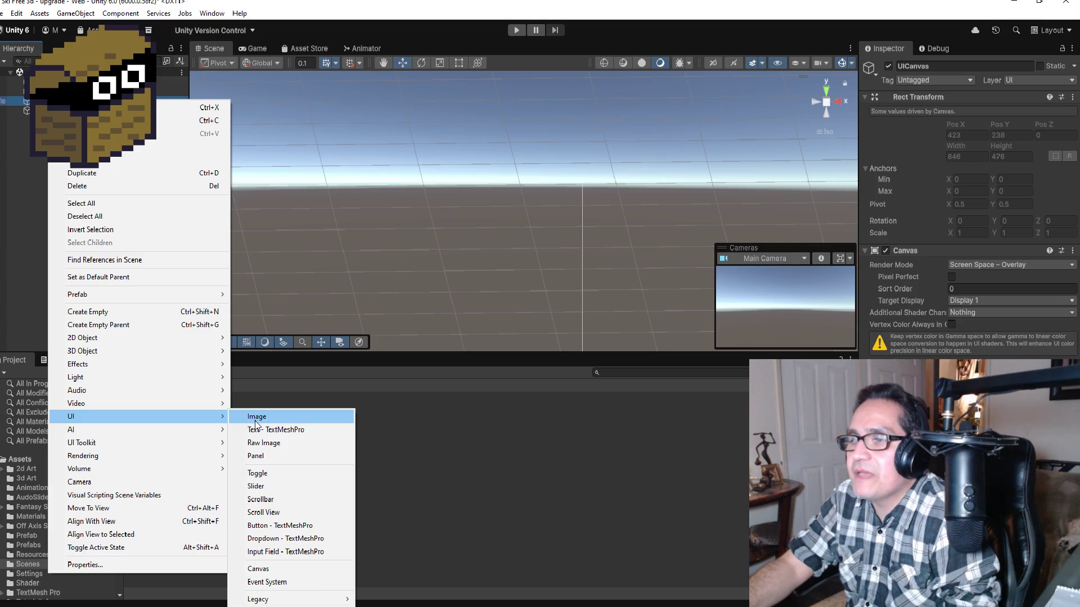
{"action": "left_click", "coordinate": [255, 419]}
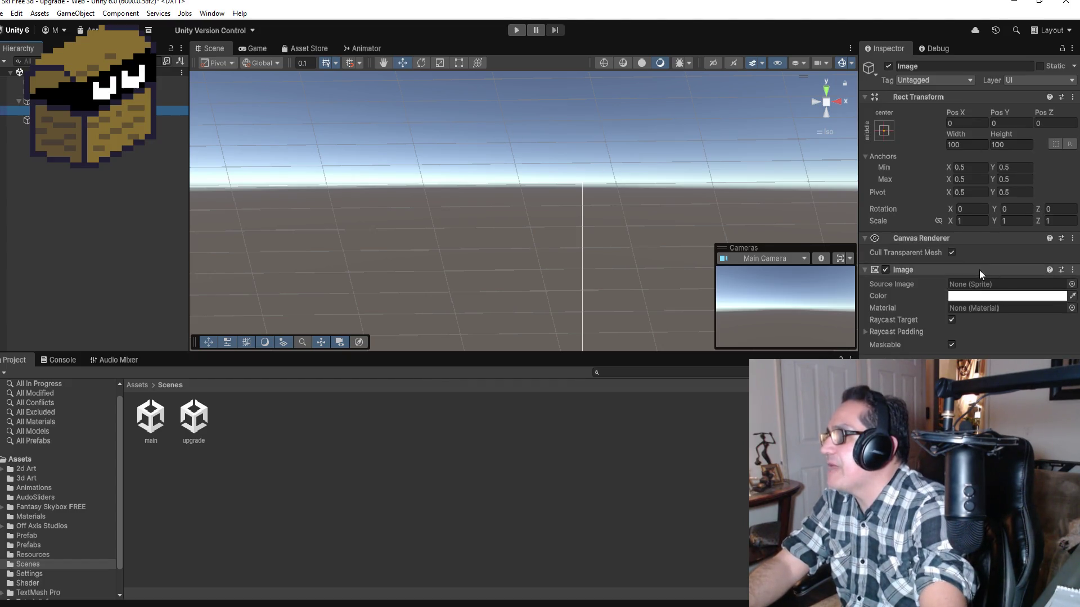
{"action": "left_click", "coordinate": [168, 81]}
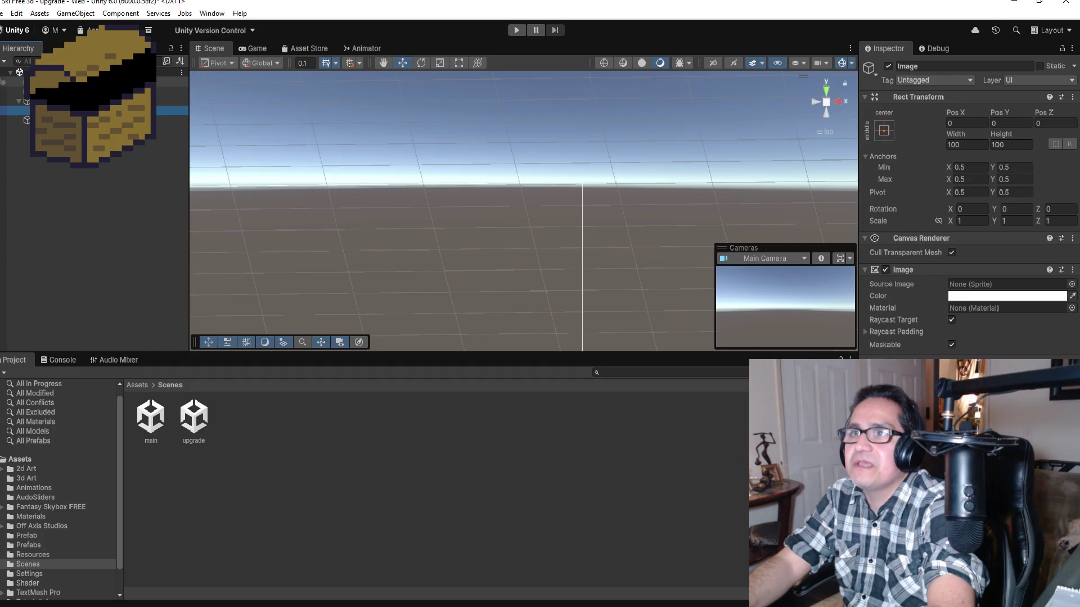
{"action": "scroll", "coordinate": [970, 299], "scroll_direction": "down", "scroll_amount": 3}
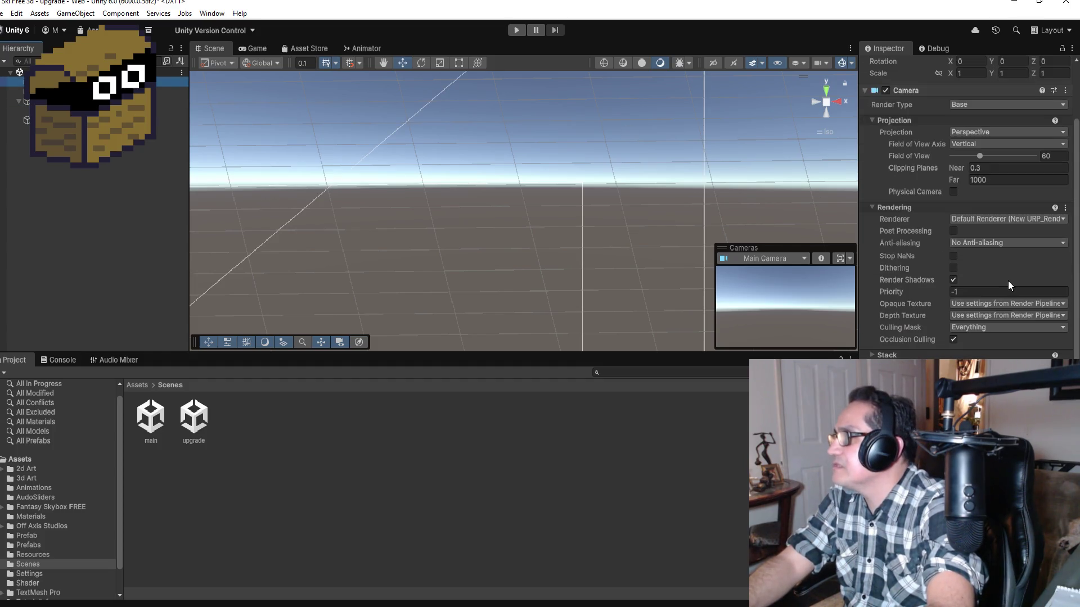
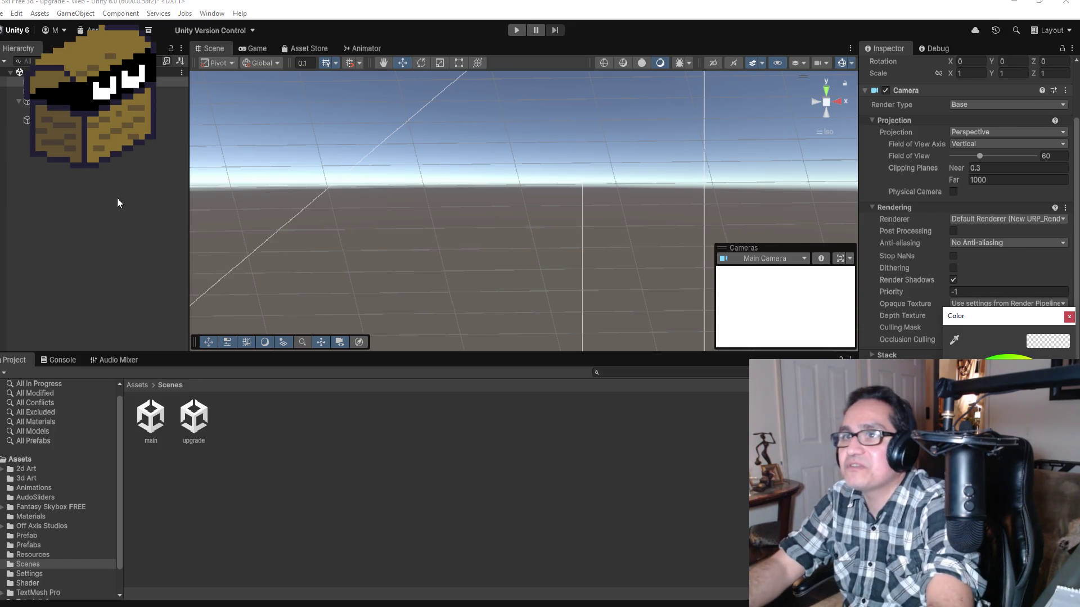
Anchor the UI Image to the canvas's top-left corner.
{"action": "left_click", "coordinate": [109, 166]}
{"action": "left_click", "coordinate": [85, 111]}
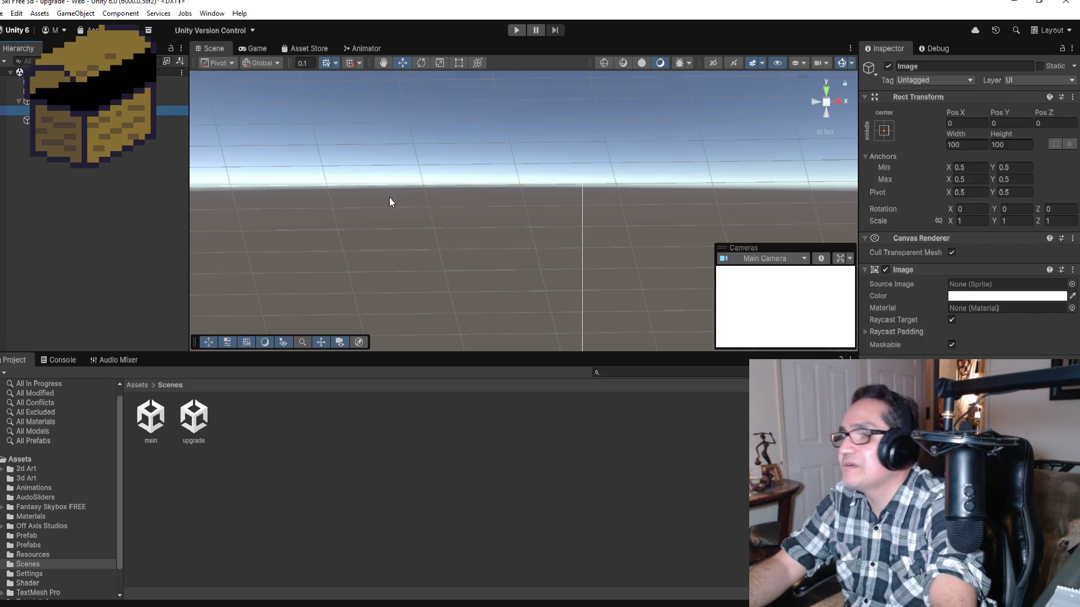
{"action": "key", "text": "f"}
{"action": "scroll", "coordinate": [680, 211], "scroll_direction": "down", "scroll_amount": 6}
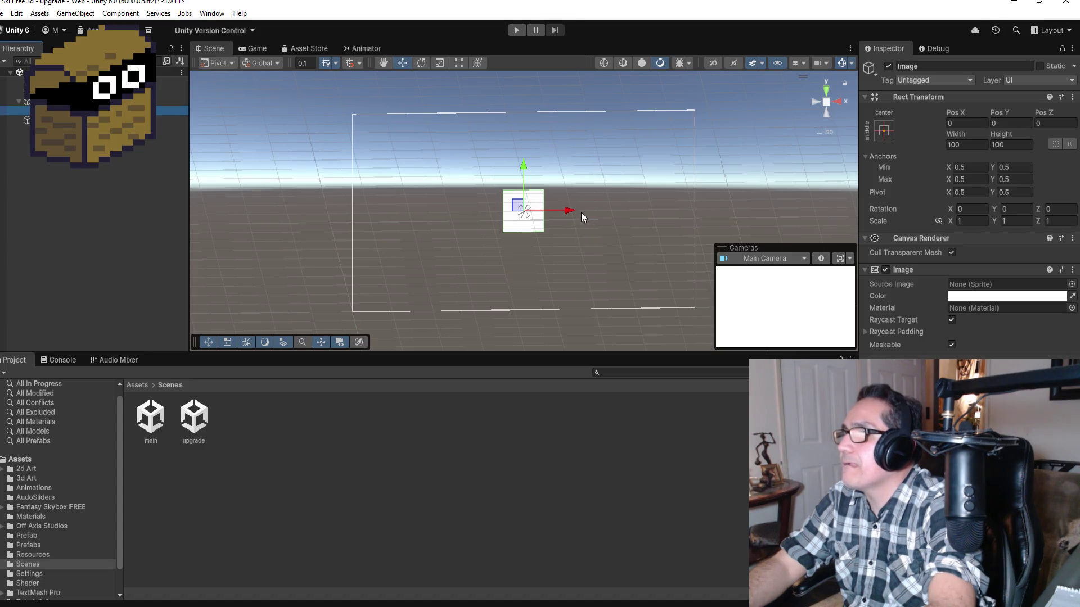
{"action": "left_click", "coordinate": [884, 131]}
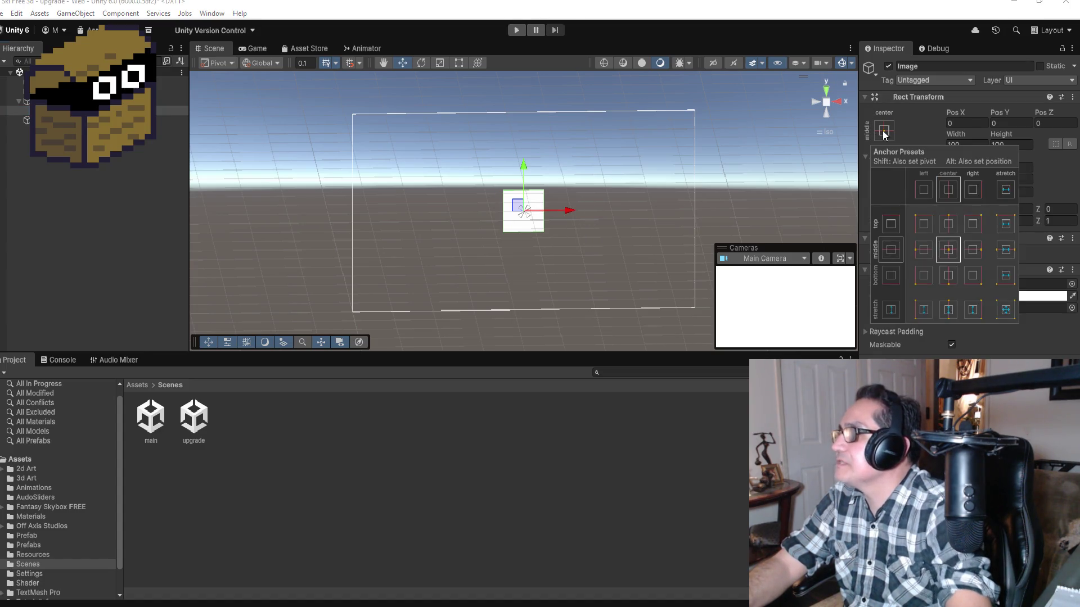
{"action": "left_click", "coordinate": [923, 224], "text": "alt"}
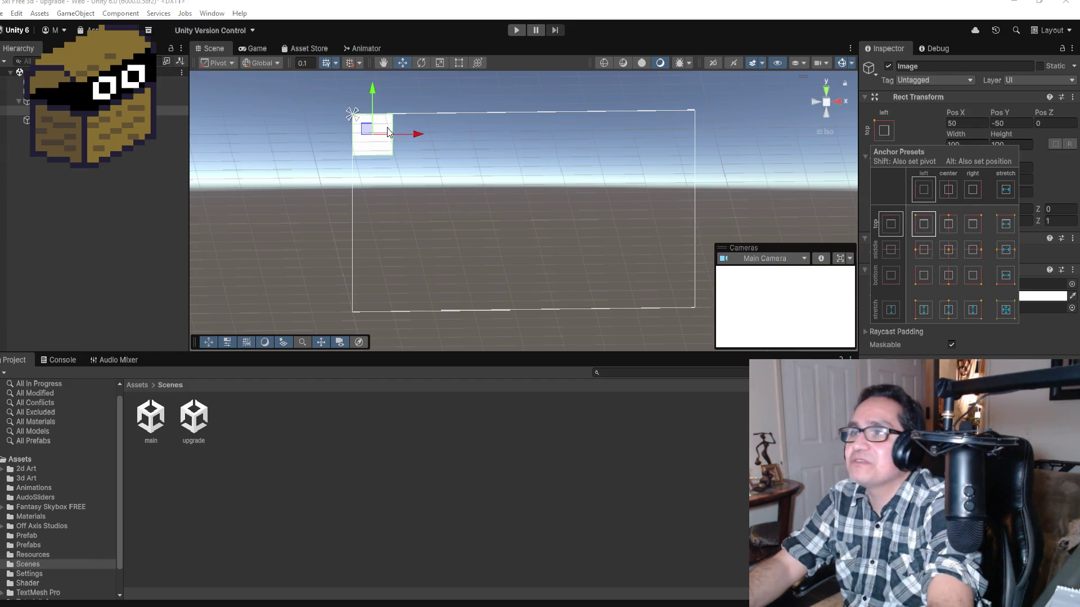
Move the Image to Pos X 75, Pos Y -74 and colour it grey.
{"action": "left_click_drag", "start_coordinate": [377, 98], "coordinate": [373, 110]}
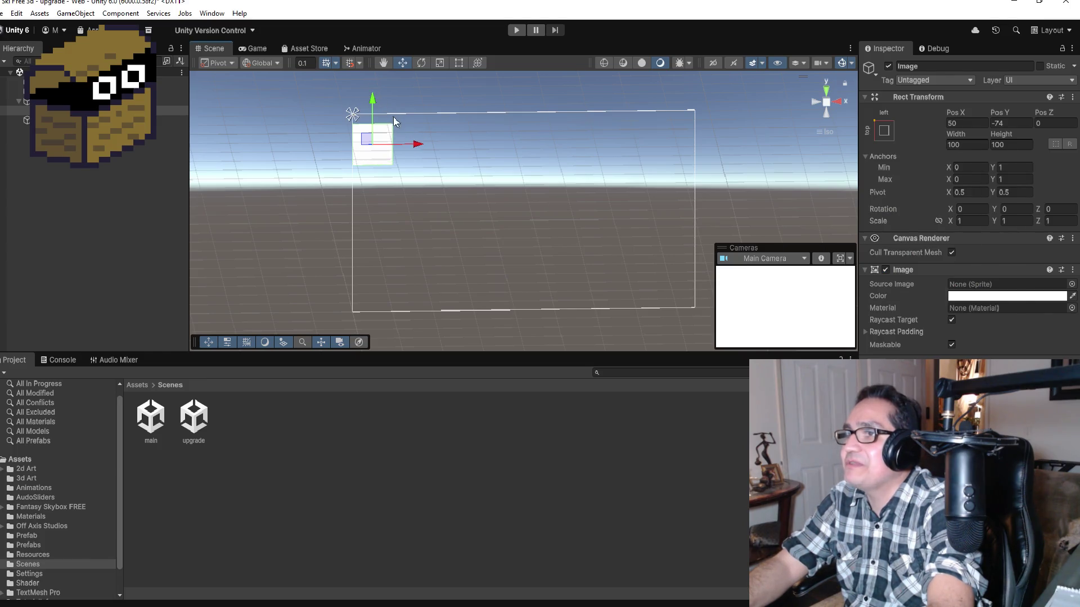
{"action": "left_click_drag", "start_coordinate": [416, 145], "coordinate": [433, 143]}
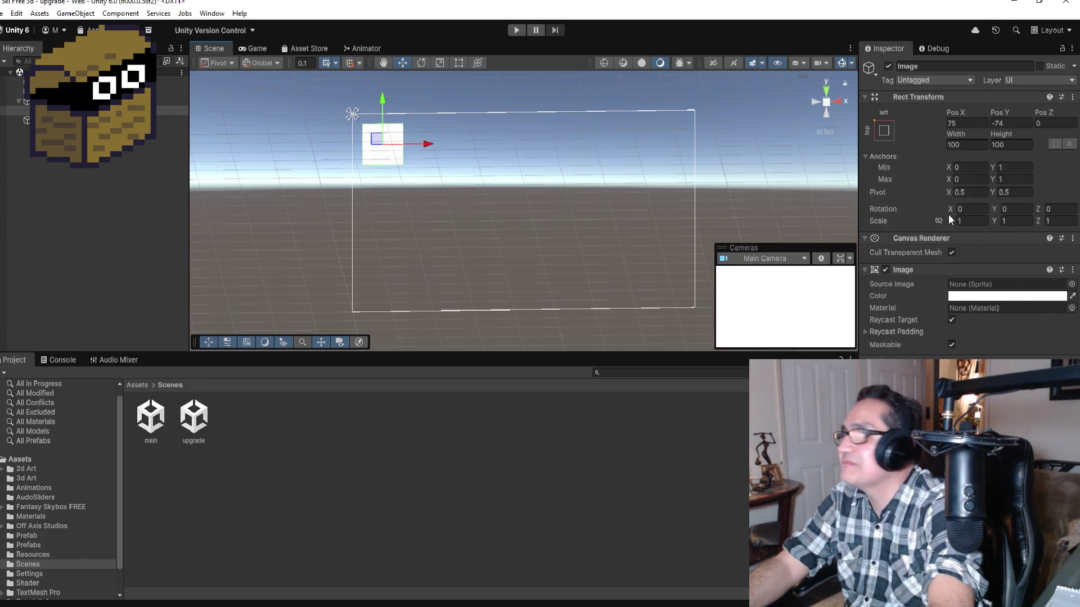
{"action": "left_click", "coordinate": [997, 298]}
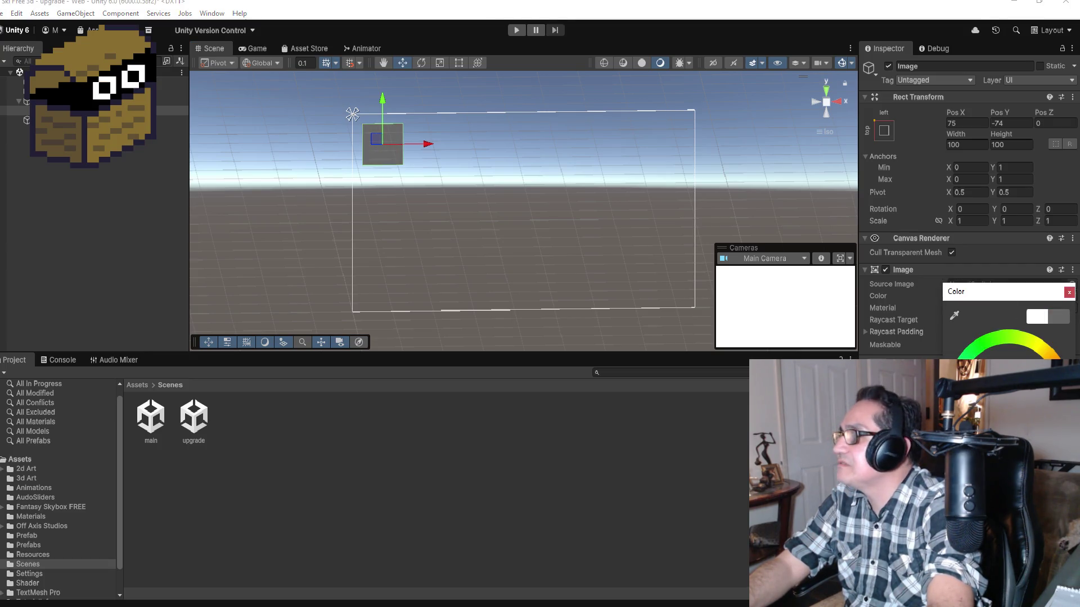
{"action": "left_click", "coordinate": [106, 169]}
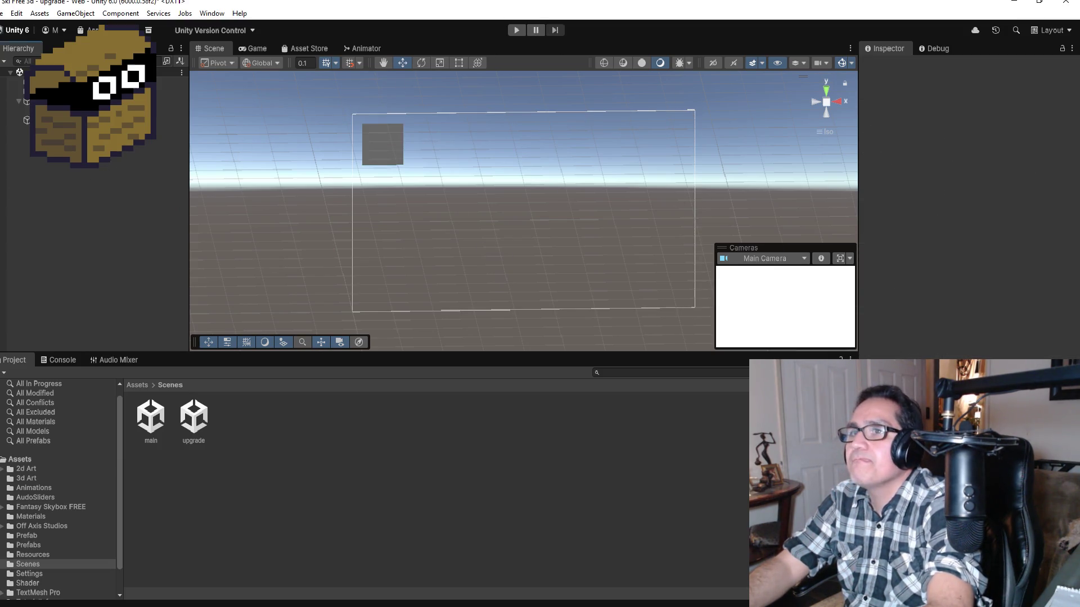
{"action": "left_click", "coordinate": [516, 31]}
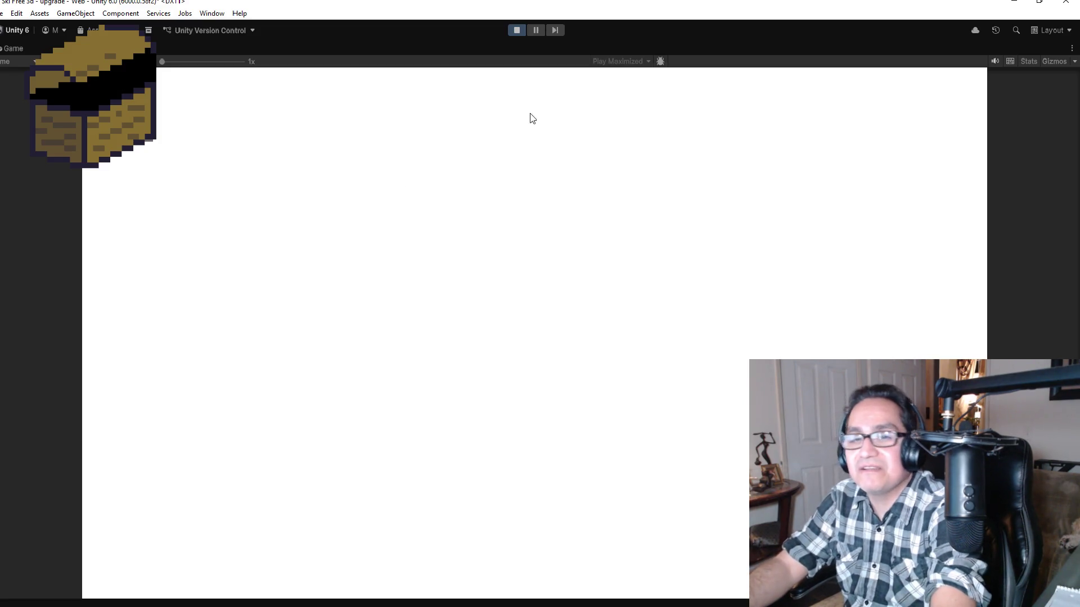
{"action": "left_click", "coordinate": [511, 29]}
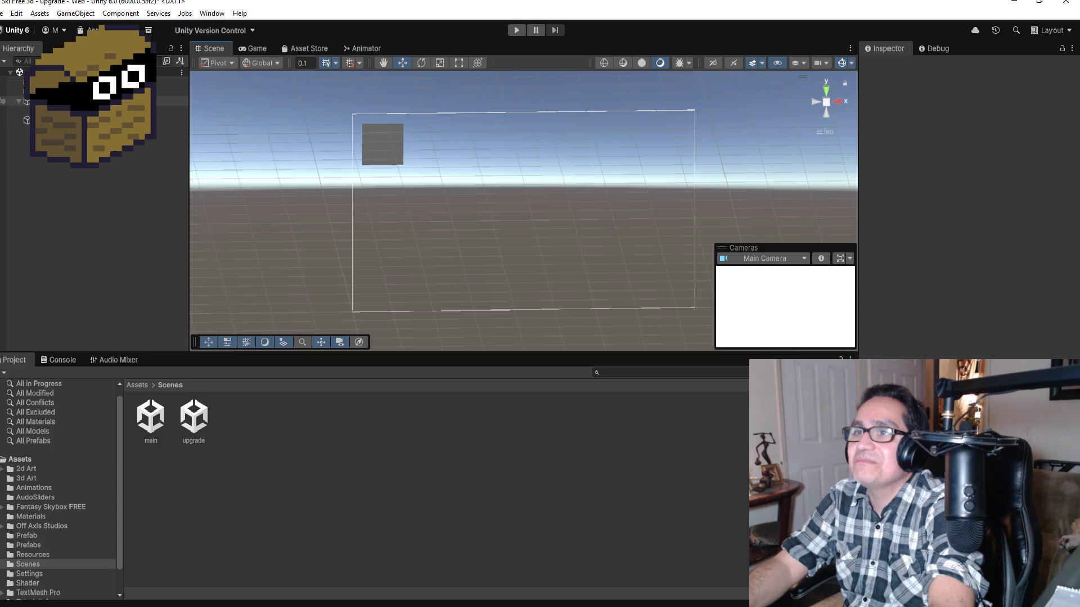
{"action": "left_click", "coordinate": [168, 110]}
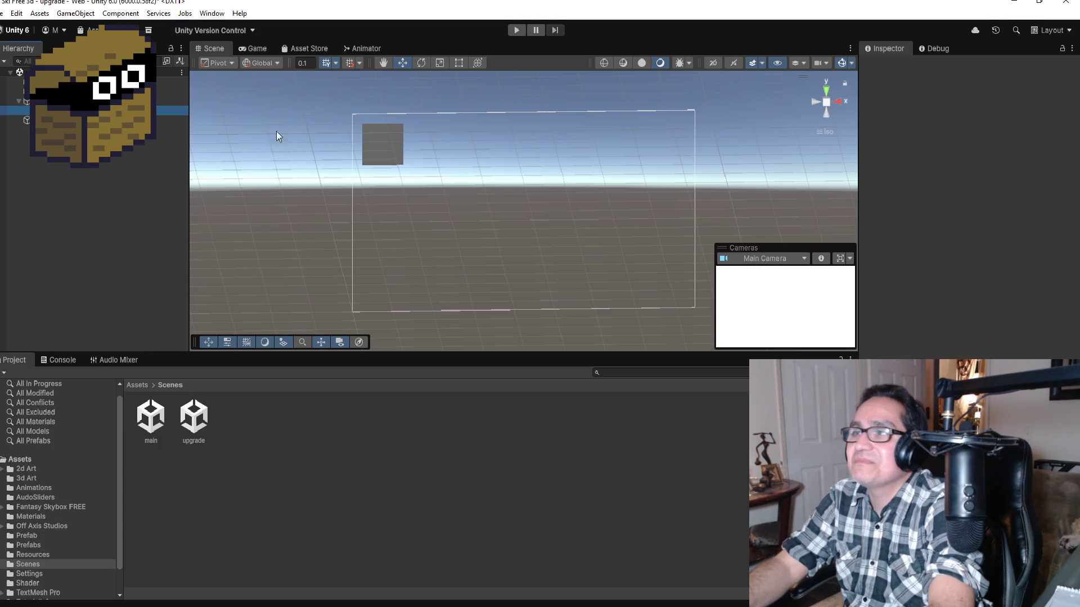
Resize the grey Image from its bottom-right corner to about 187 × 196.
{"action": "left_click", "coordinate": [458, 63]}
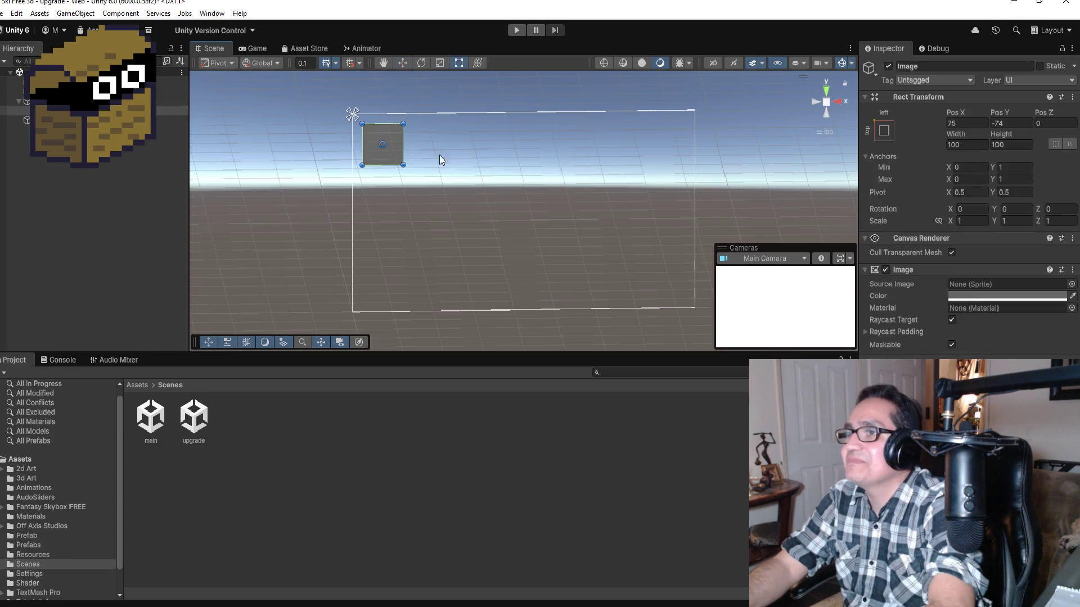
{"action": "left_click_drag", "start_coordinate": [403, 165], "coordinate": [438, 206]}
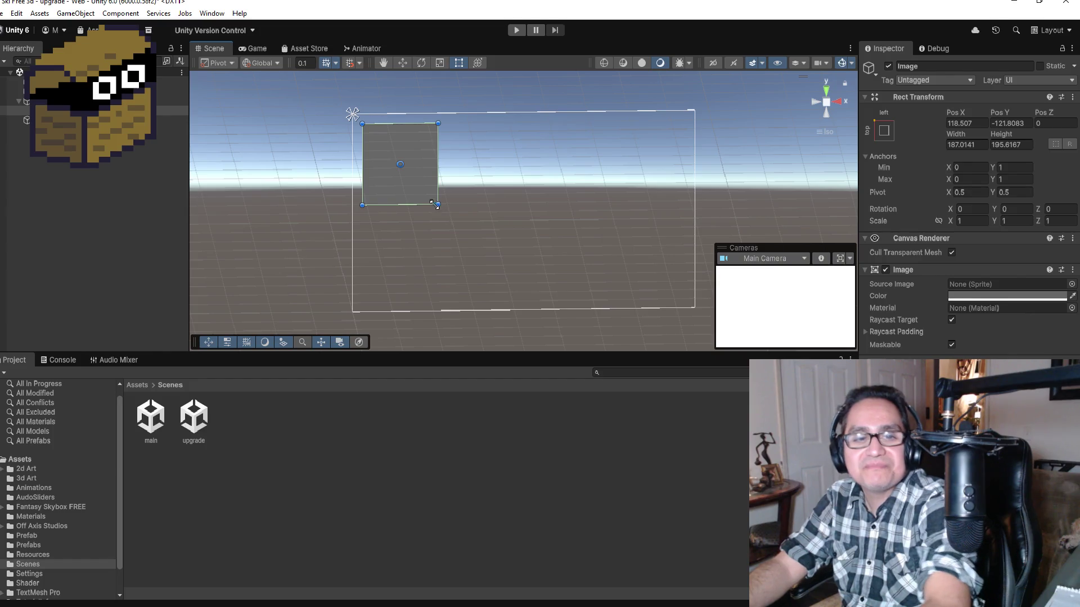
{"action": "left_click", "coordinate": [36, 209]}
{"action": "left_click", "coordinate": [168, 110]}
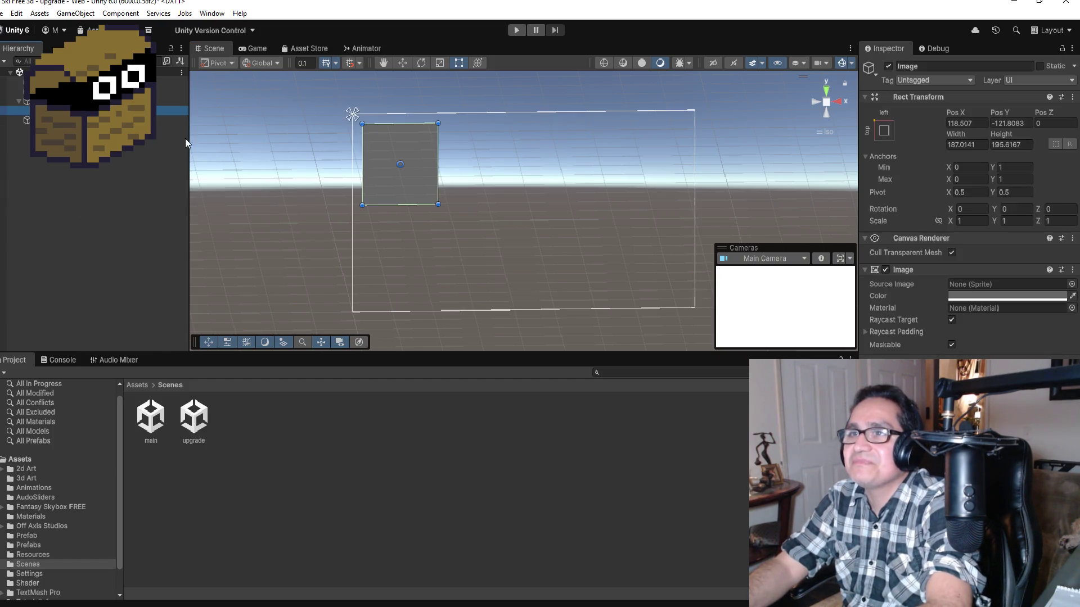
{"action": "left_click", "coordinate": [930, 66]}
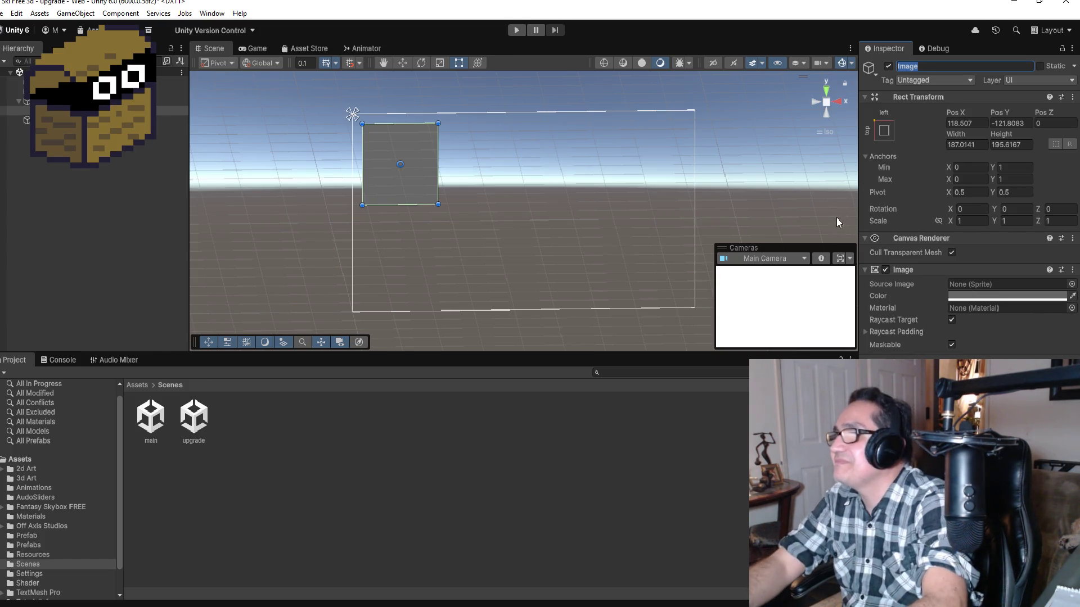
Reshape the image into a wide bar of about 202.78 × 58.47.
{"action": "scroll", "coordinate": [524, 243], "scroll_direction": "up", "scroll_amount": 3}
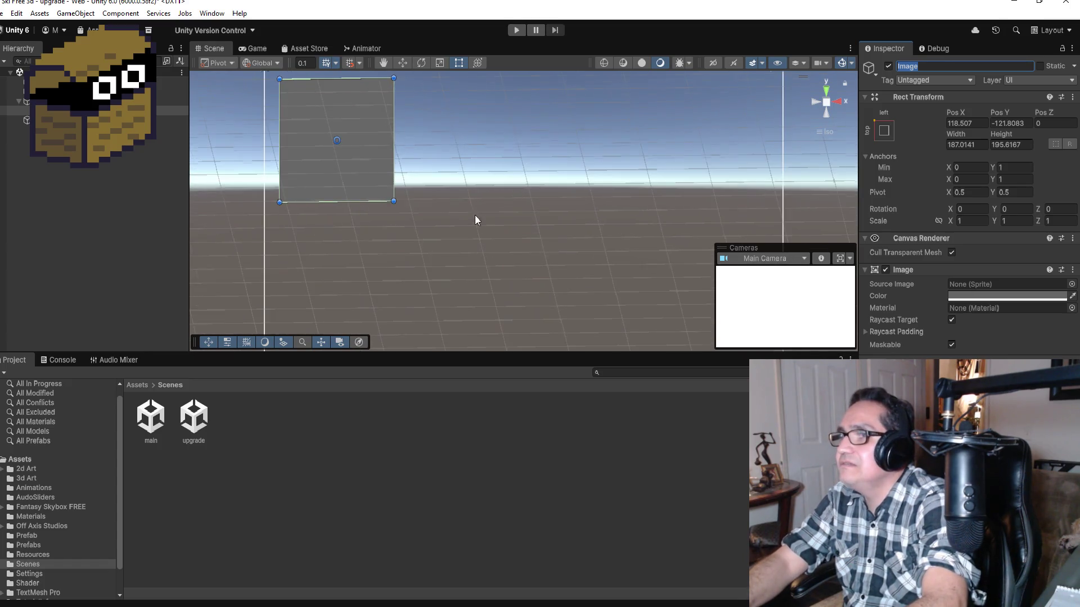
{"action": "mouse_move", "coordinate": [392, 200]}
{"action": "left_mouse_down"}
{"action": "mouse_move", "coordinate": [390, 184]}
{"action": "mouse_move", "coordinate": [368, 180]}
{"action": "mouse_move", "coordinate": [393, 162]}
{"action": "mouse_move", "coordinate": [404, 116]}
{"action": "left_mouse_up"}
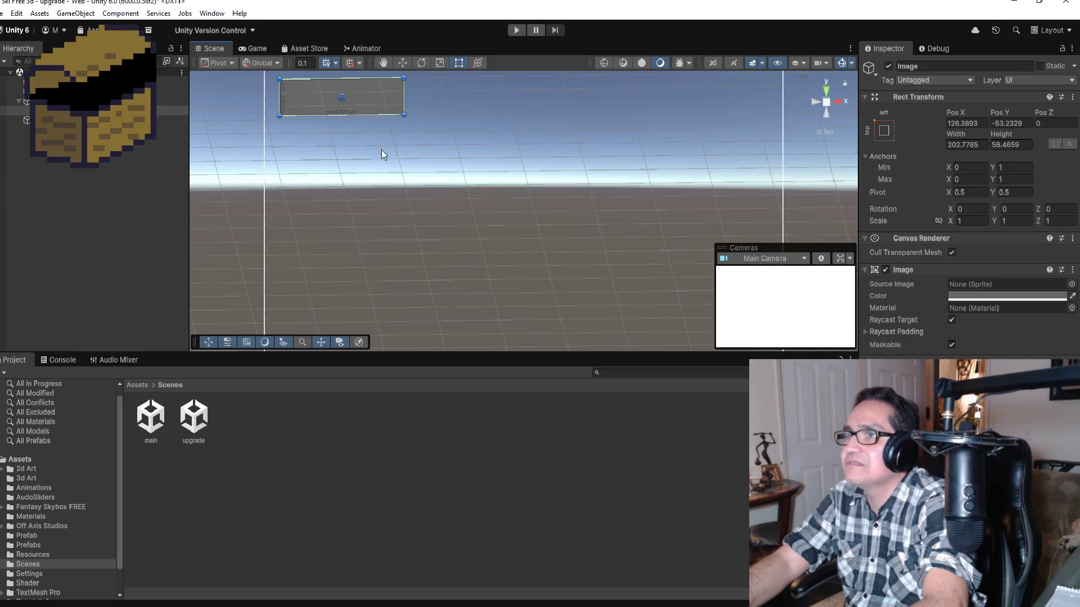
{"action": "scroll", "coordinate": [383, 148], "scroll_direction": "down", "scroll_amount": 2}
Anchor the bar middle-left and position it at Pos X 134, Pos Y -13.
{"action": "left_click", "coordinate": [894, 139]}
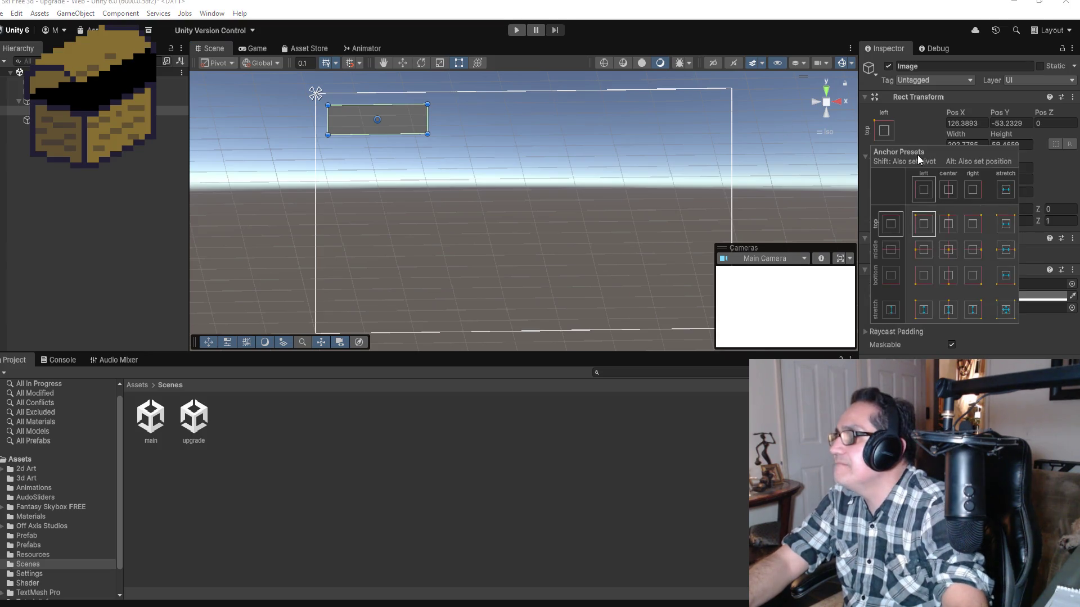
{"action": "left_click", "coordinate": [949, 251], "text": "alt"}
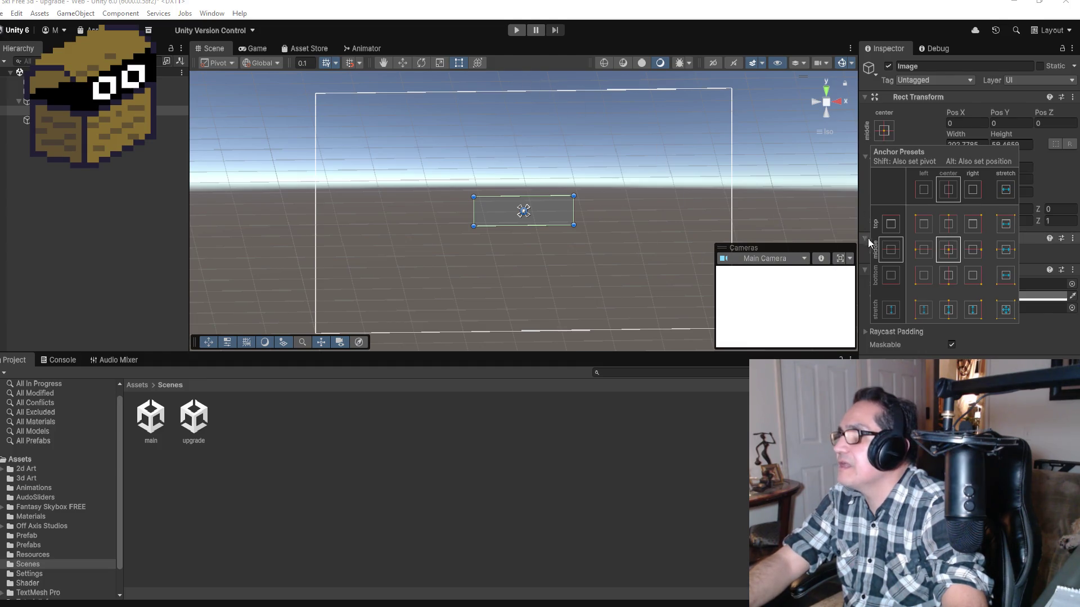
{"action": "left_click", "coordinate": [917, 251], "text": "alt"}
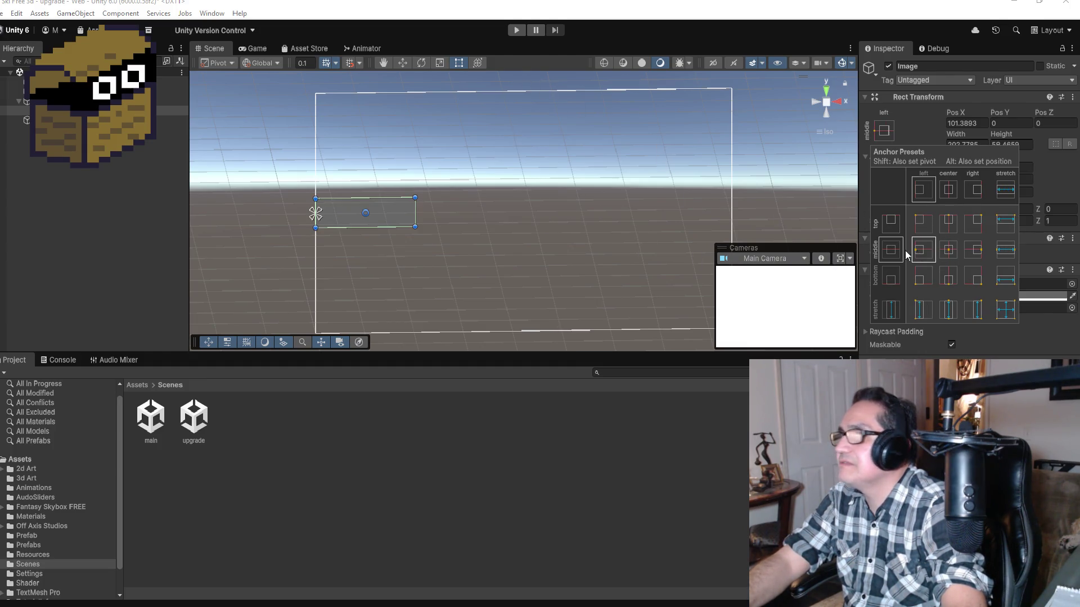
{"action": "left_click", "coordinate": [403, 63]}
{"action": "left_click_drag", "start_coordinate": [367, 174], "coordinate": [366, 180]}
{"action": "left_click_drag", "start_coordinate": [406, 219], "coordinate": [426, 222]}
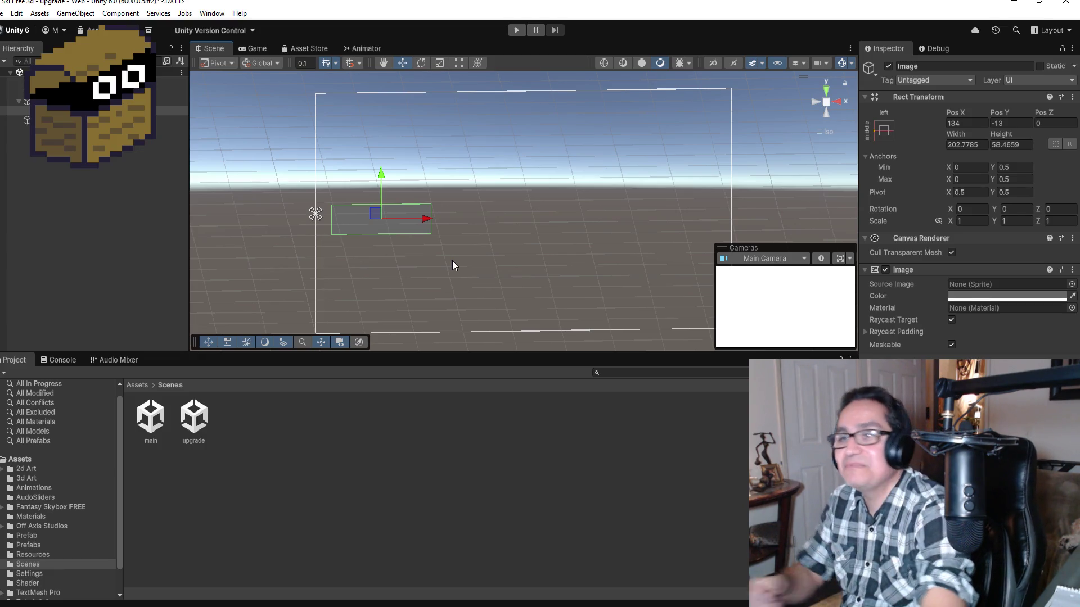
Rename the Image object to imgPanel.
{"action": "left_click", "coordinate": [170, 110]}
{"action": "left_click", "coordinate": [931, 66]}
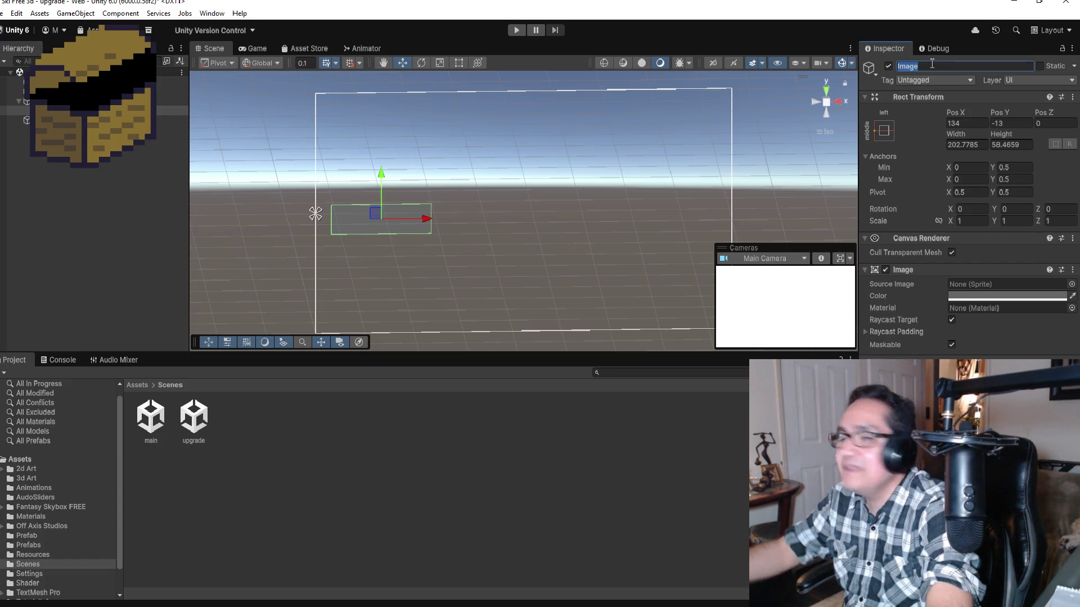
{"action": "key", "text": "BackSpace"}
{"action": "type", "text": "imgP"}
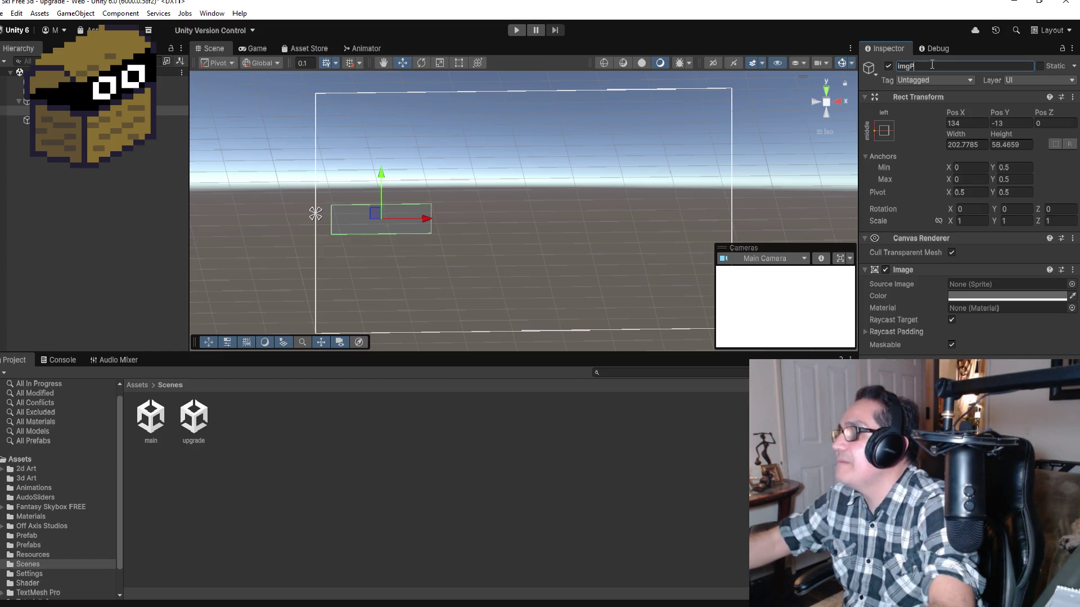
{"action": "type", "text": "anel"}
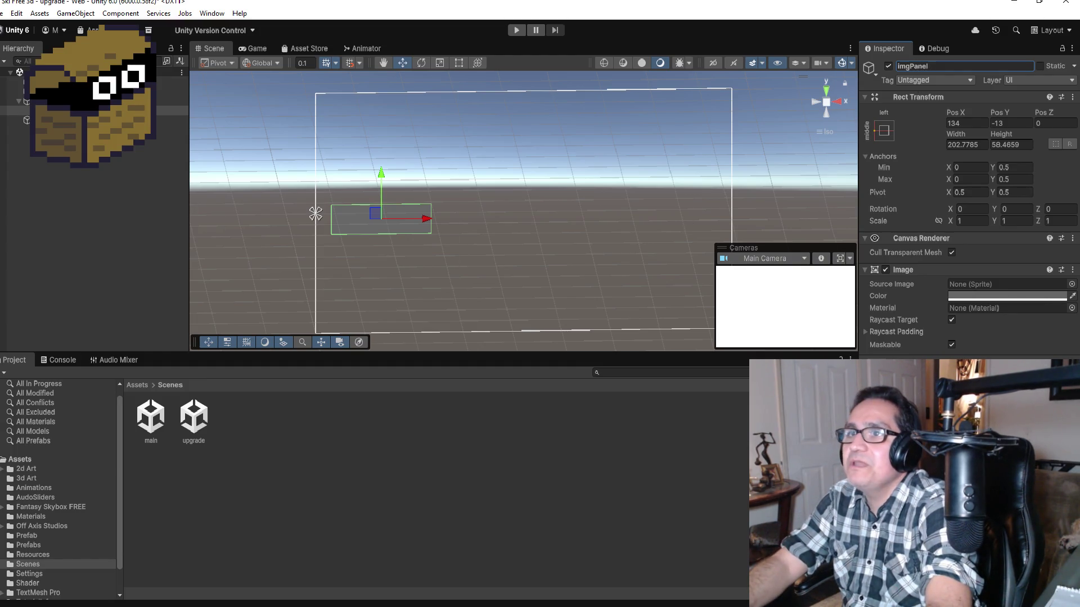
{"action": "right_click", "coordinate": [59, 102]}
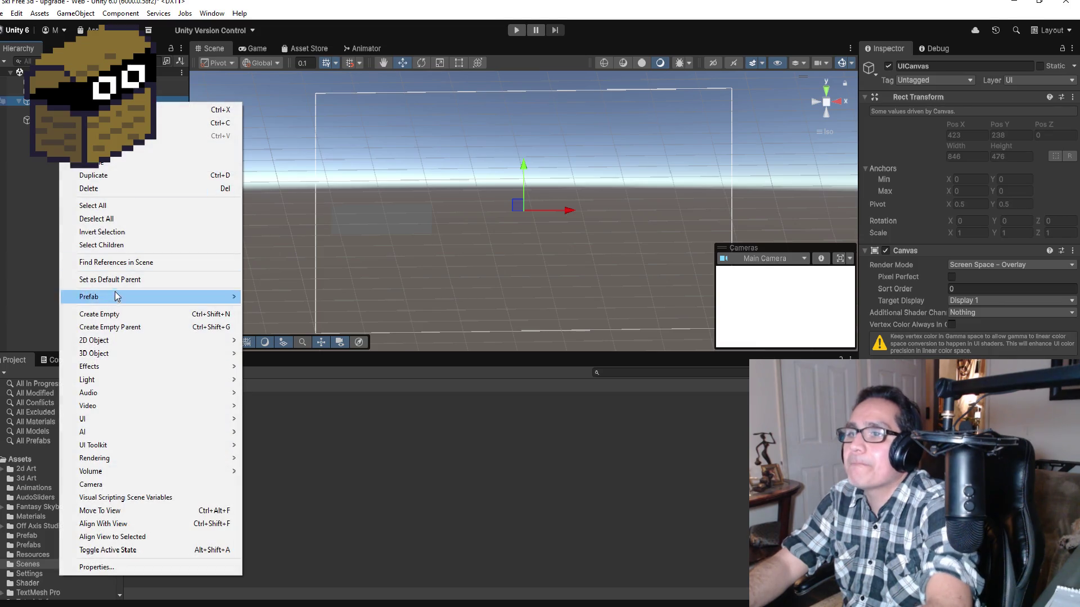
Create an empty child object on UICanvas and name it Milestone1.
{"action": "left_click", "coordinate": [113, 315]}
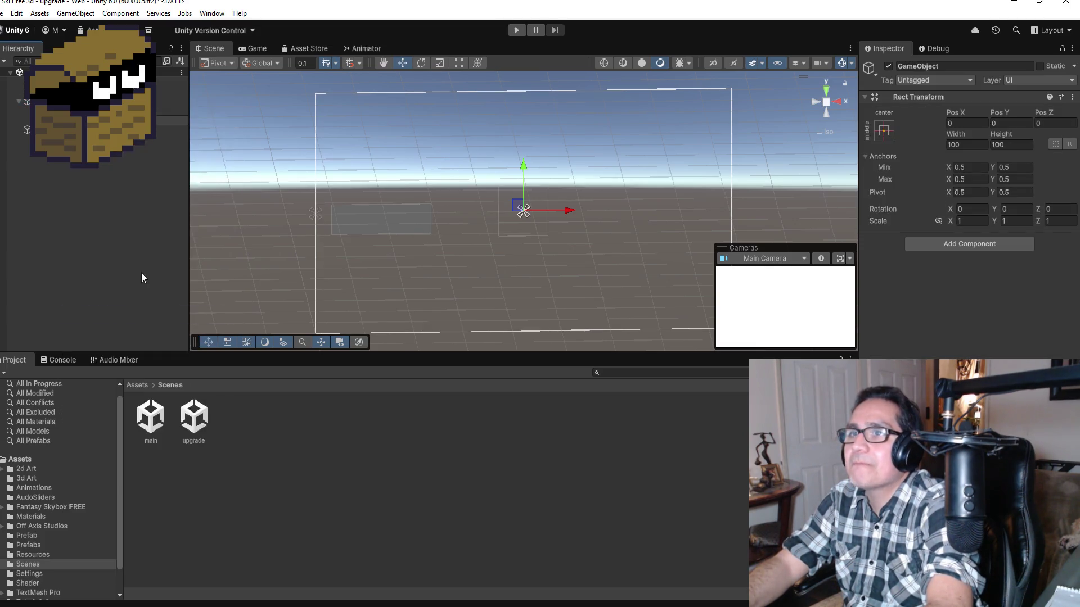
{"action": "left_click", "coordinate": [965, 65]}
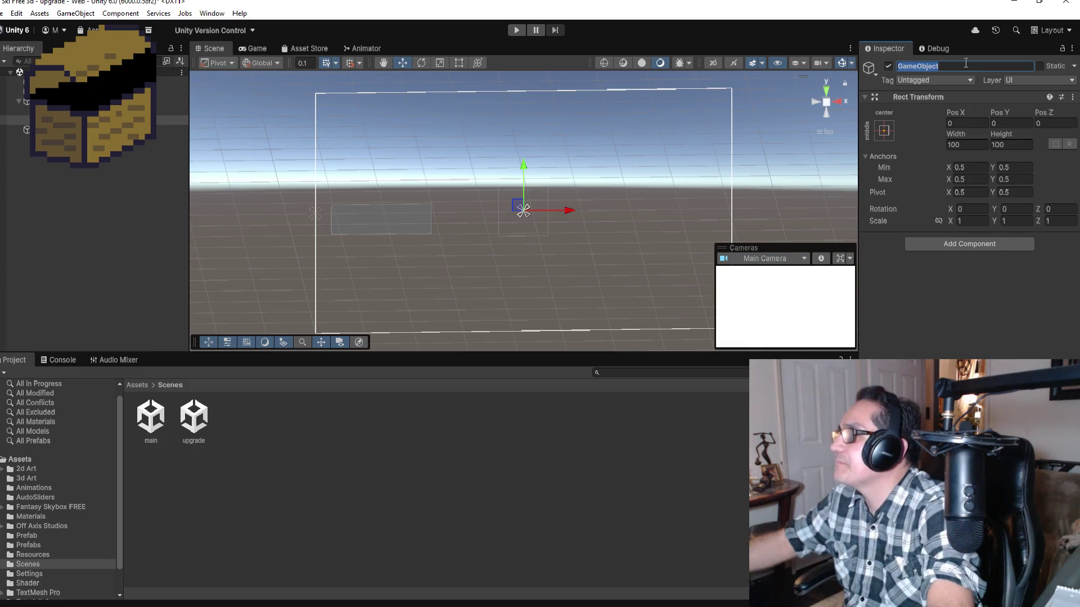
{"action": "type", "text": "Miles"}
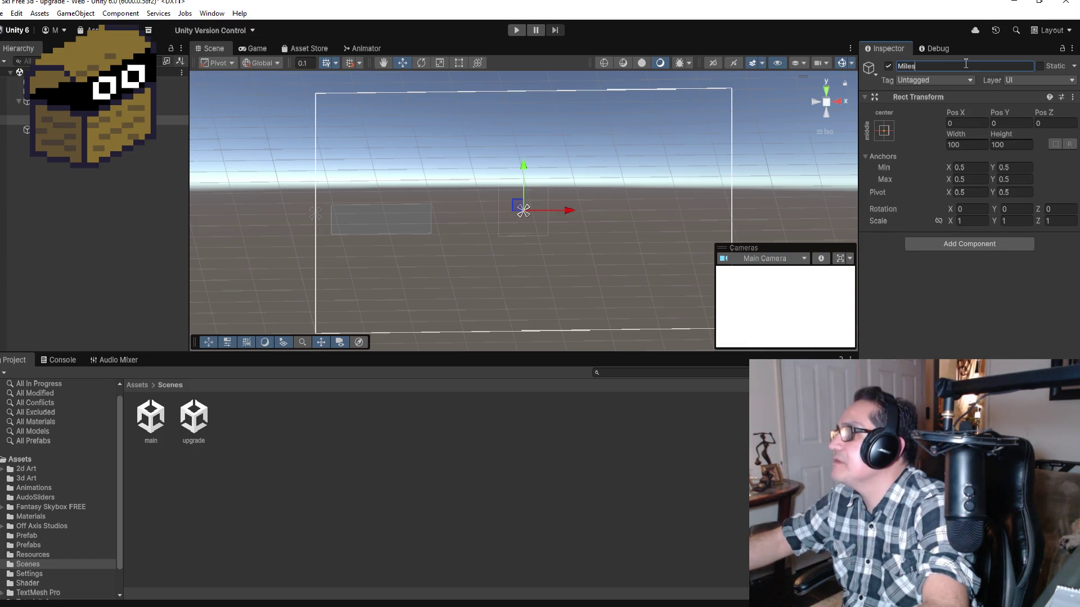
{"action": "type", "text": "ton"}
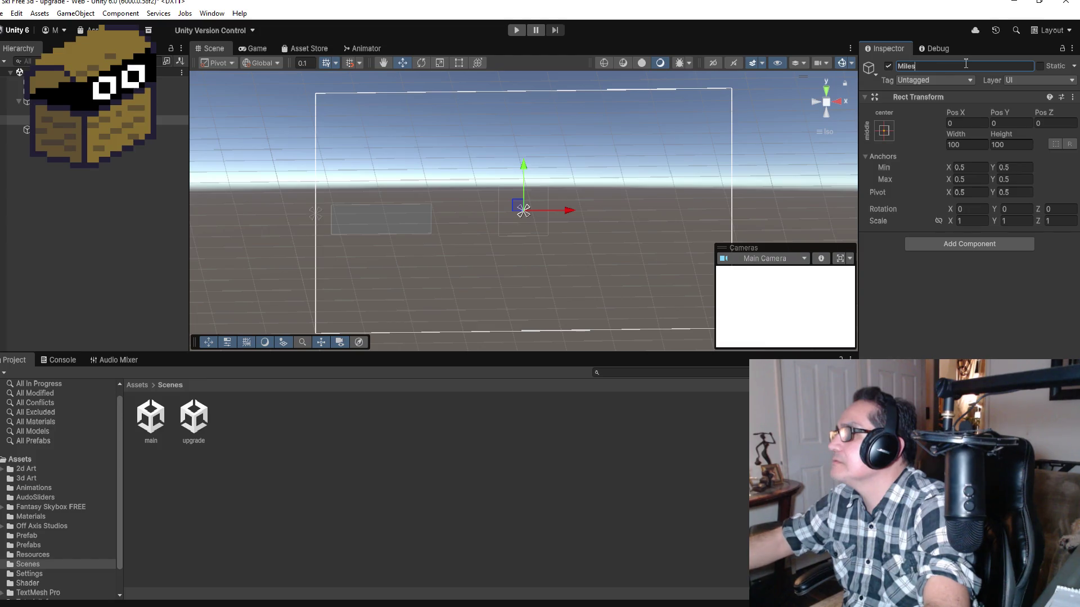
{"action": "type", "text": "e"}
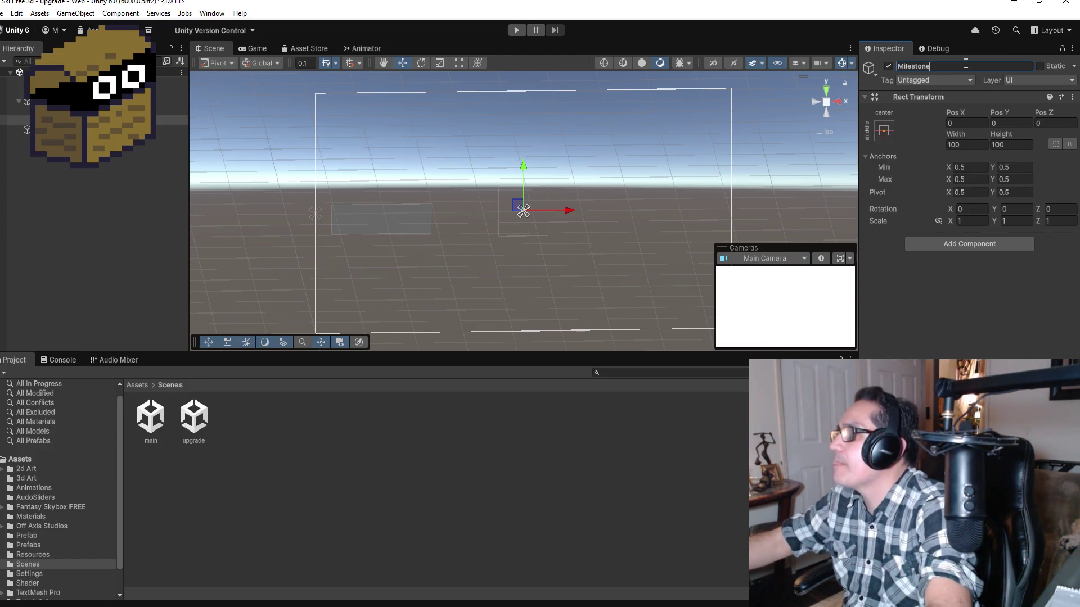
{"action": "double_click", "coordinate": [983, 70]}
{"action": "left_click", "coordinate": [981, 72]}
{"action": "type", "text": "1"}
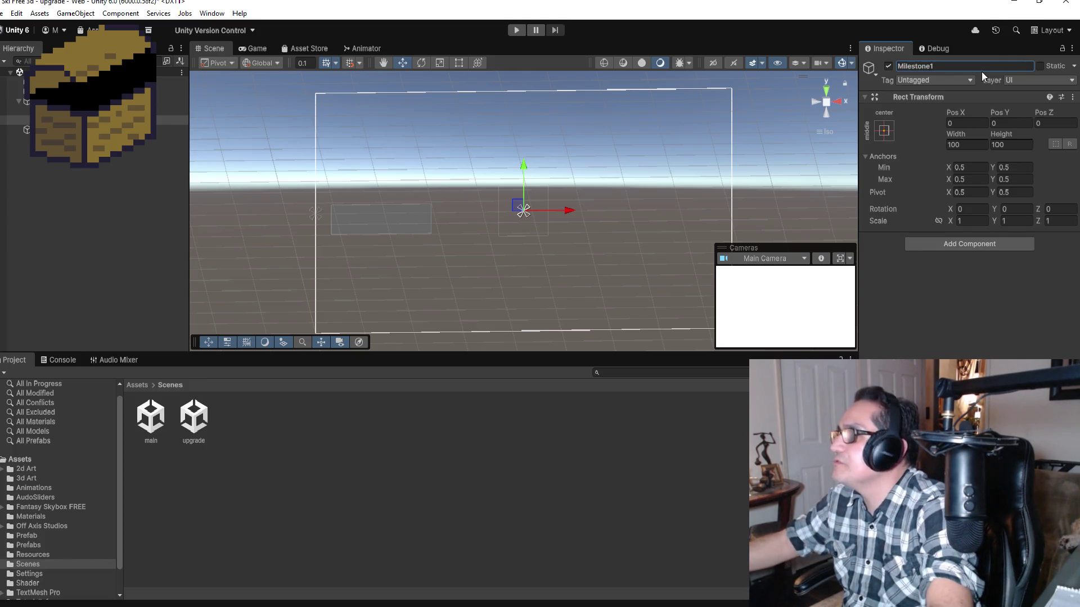
{"action": "left_click", "coordinate": [85, 111]}
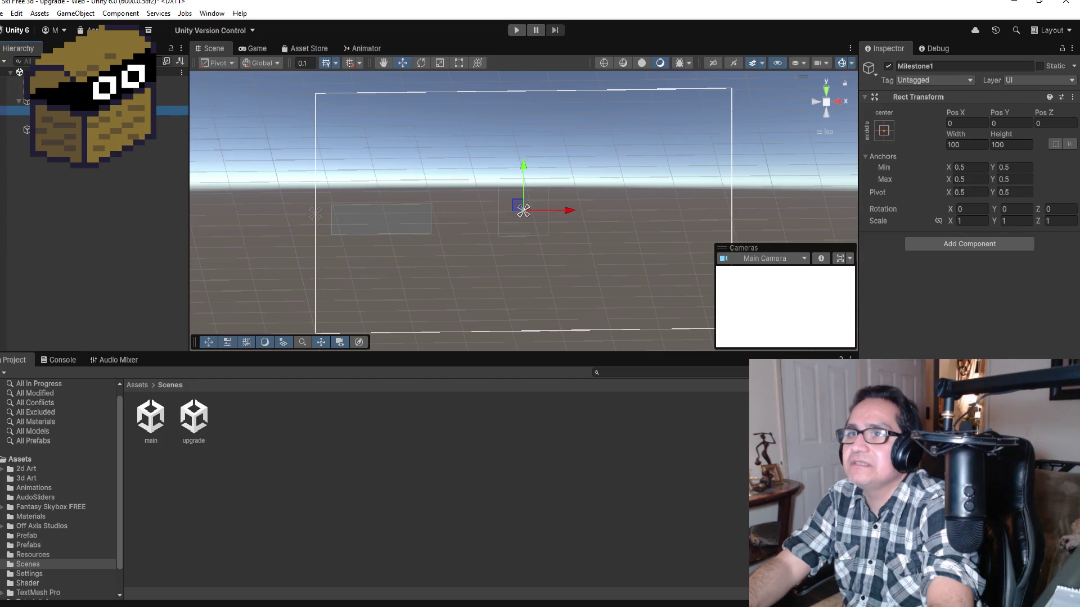
{"action": "key", "text": "Down"}
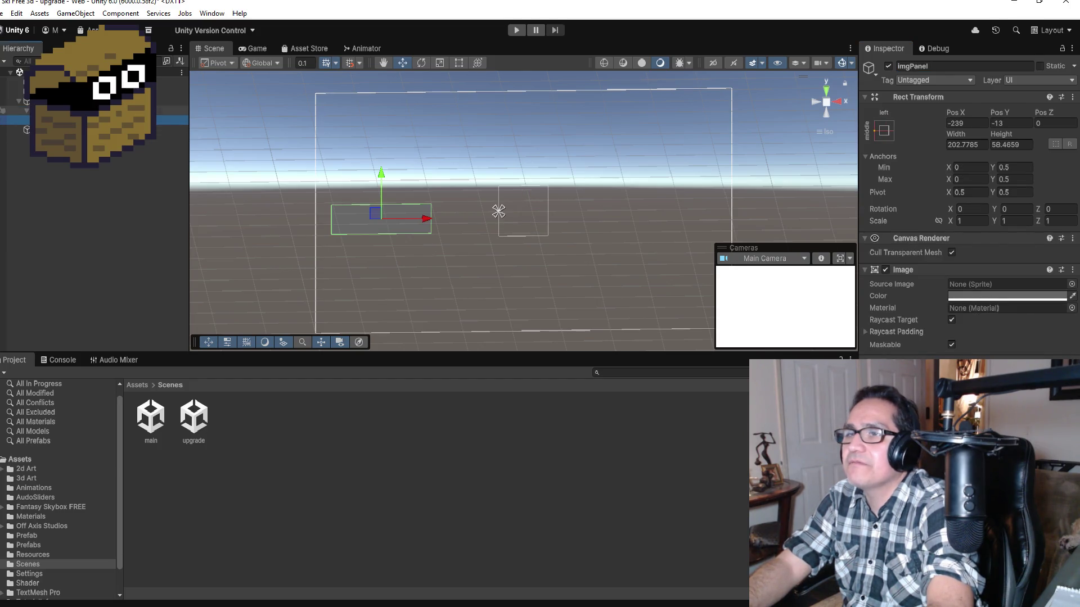
{"action": "key", "text": "Up"}
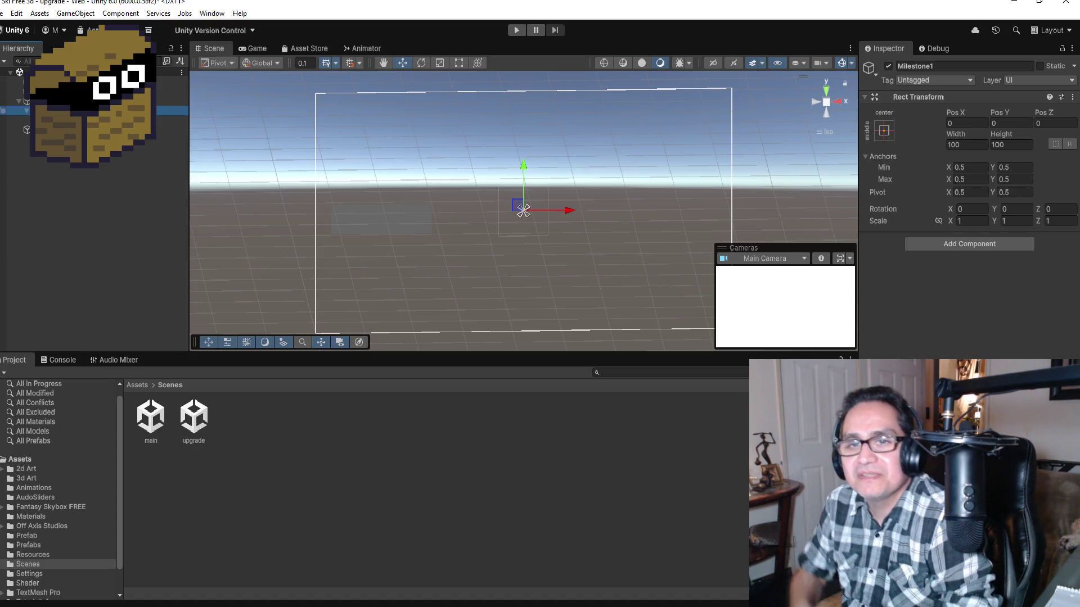
{"action": "right_click", "coordinate": [73, 110]}
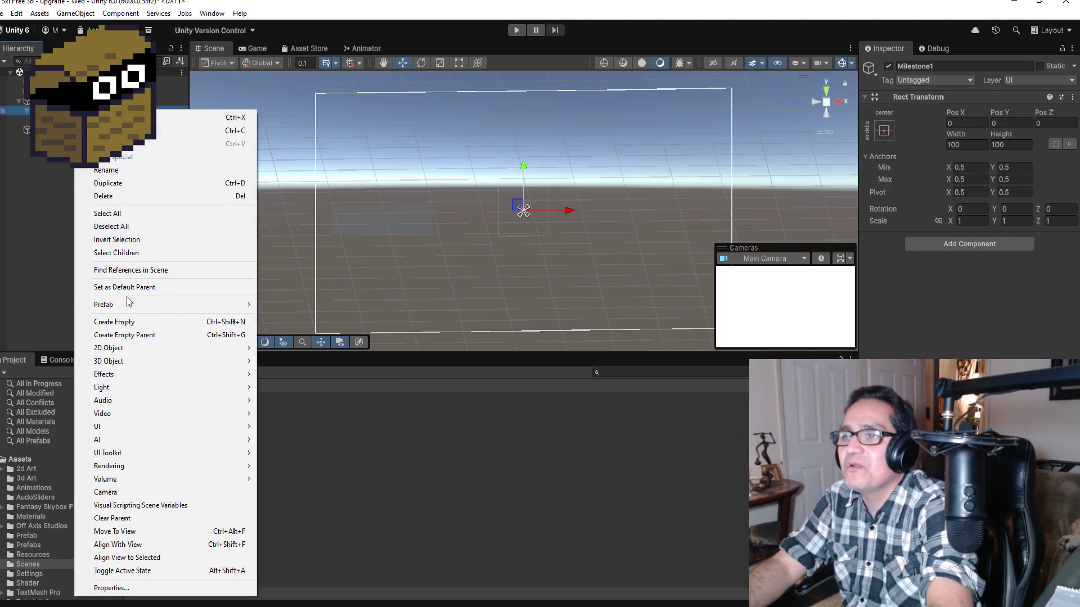
Add a Text - TextMeshPro object under Milestone1 and name it txtText.
{"action": "mouse_move", "coordinate": [153, 415]}
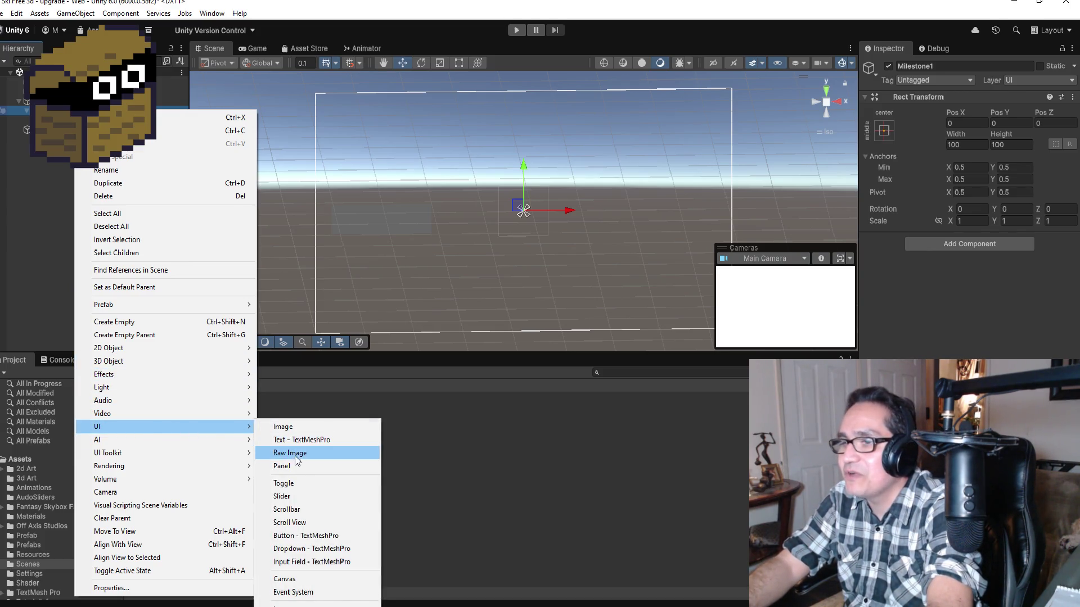
{"action": "left_click", "coordinate": [298, 440]}
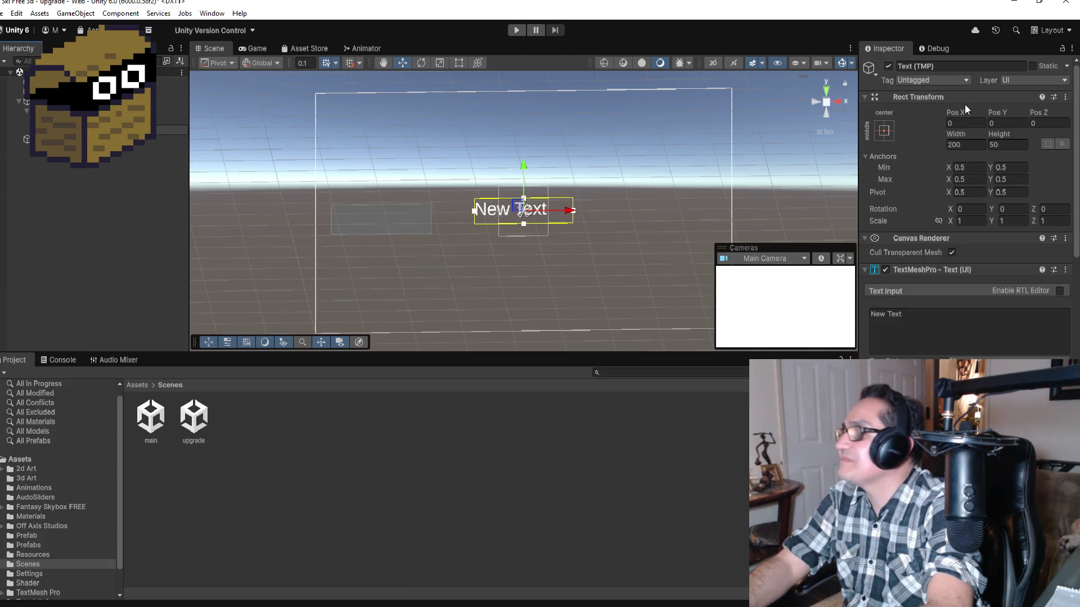
{"action": "left_click", "coordinate": [962, 67]}
{"action": "type", "text": "txt"}
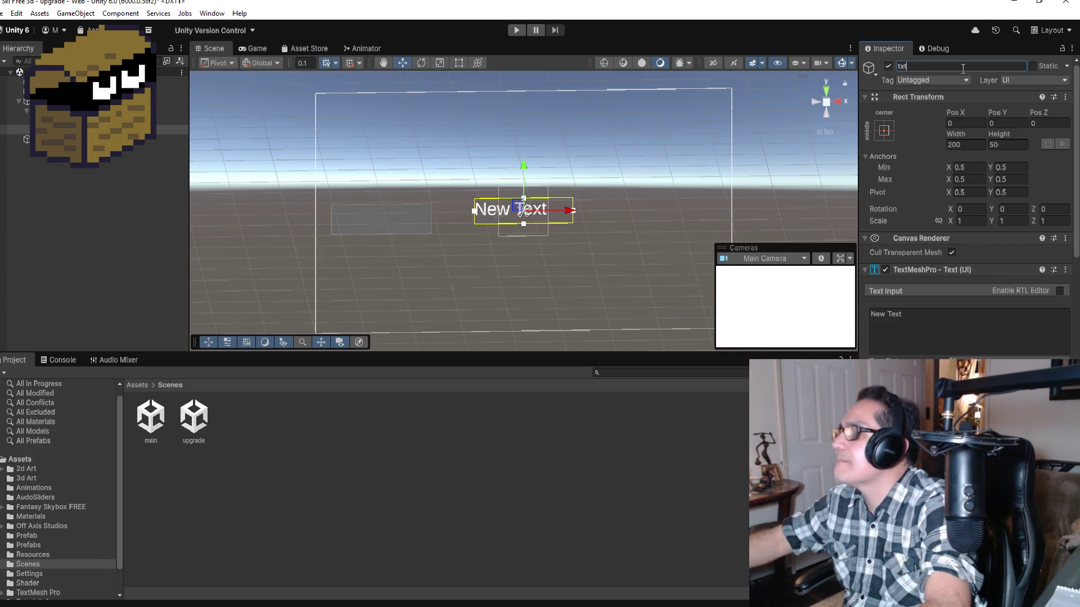
{"action": "type", "text": "Display"}
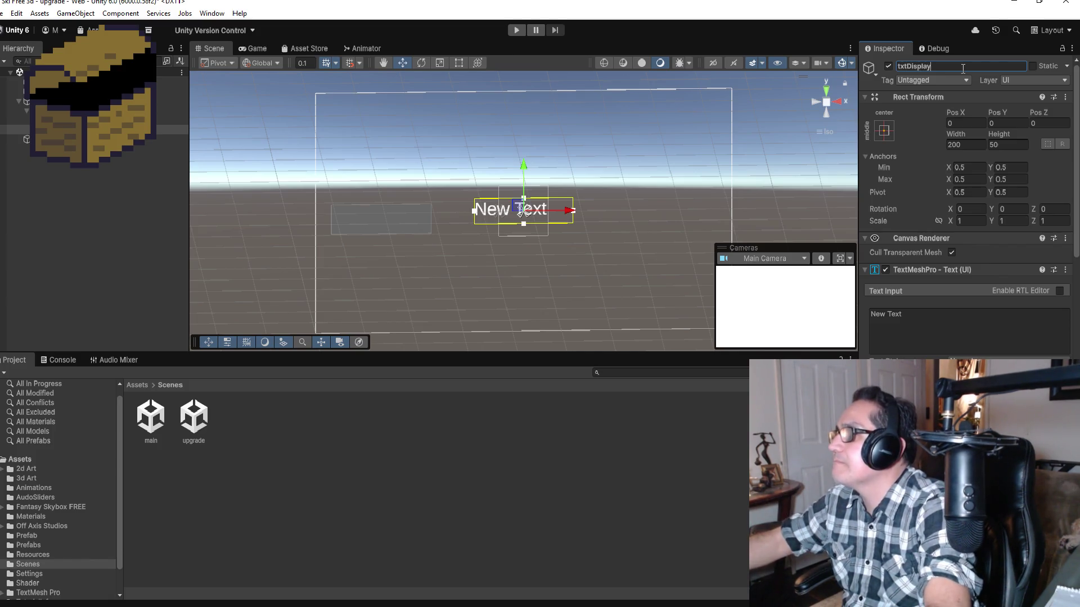
{"action": "key", "text": "BackSpace"}
{"action": "key", "text": "BackSpace"}
{"action": "key", "text": "BackSpace"}
{"action": "key", "text": "BackSpace"}
{"action": "key", "text": "BackSpace"}
{"action": "key", "text": "BackSpace"}
{"action": "key", "text": "BackSpace"}
{"action": "type", "text": "Text"}
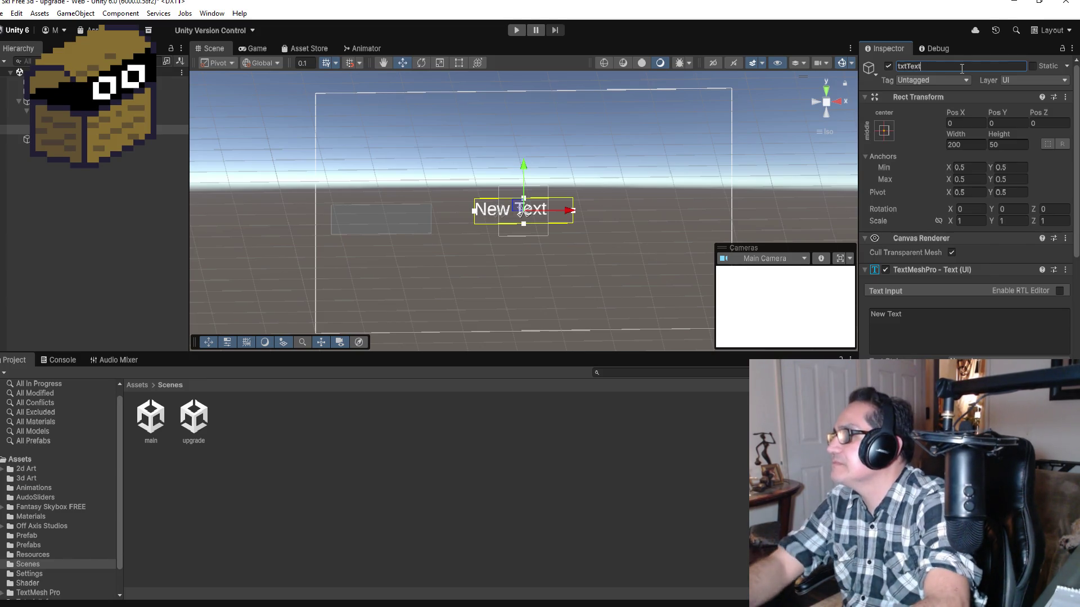
Set txtText's text input to ???????
{"action": "left_click", "coordinate": [915, 321]}
{"action": "type", "text": "?????????"}
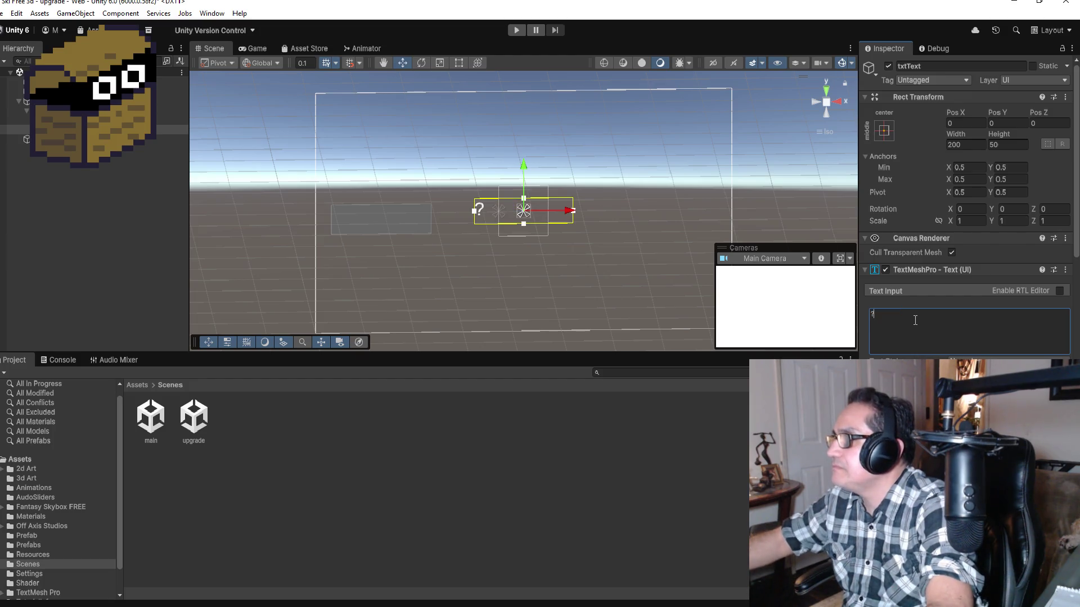
{"action": "key", "text": "BackSpace"}
{"action": "key", "text": "BackSpace"}
{"action": "key", "text": "BackSpace"}
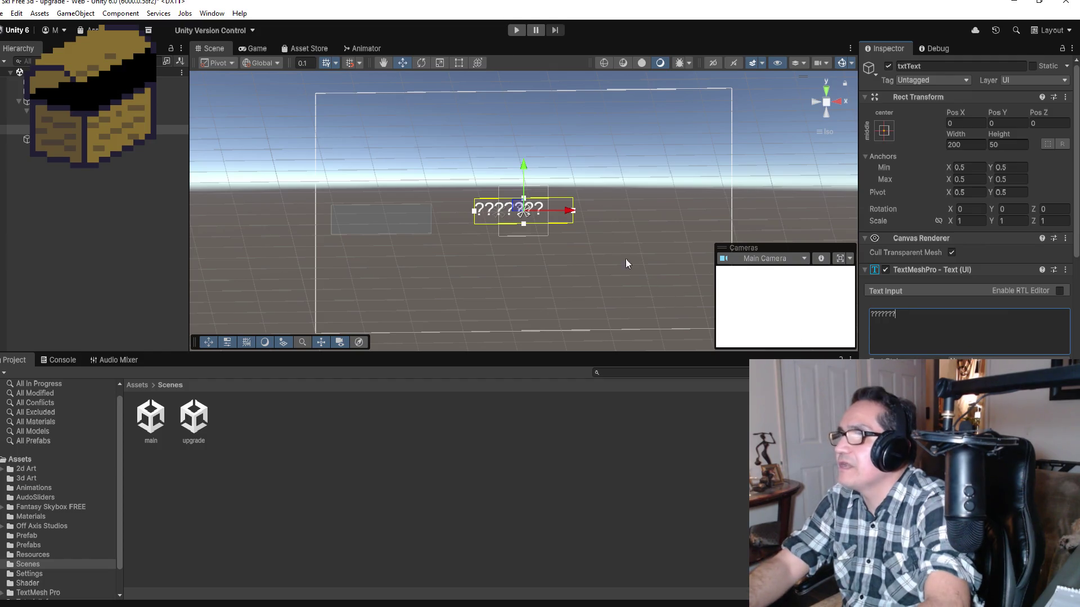
{"action": "left_click", "coordinate": [459, 62]}
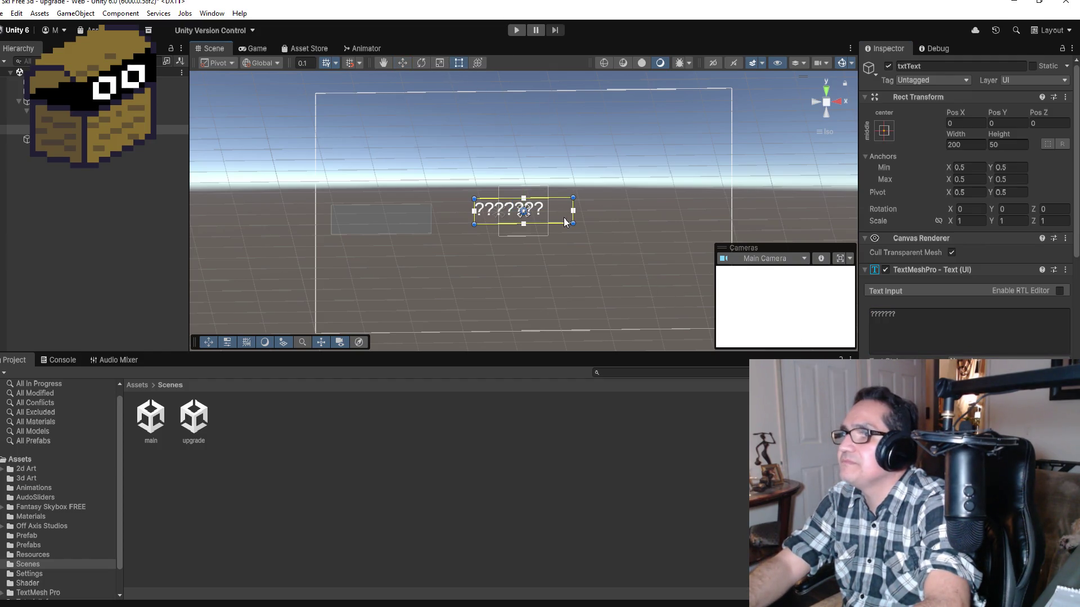
Enlarge the txtText box and apply a bold font asset to the label.
{"action": "mouse_move", "coordinate": [573, 225]}
{"action": "left_mouse_down"}
{"action": "mouse_move", "coordinate": [595, 241]}
{"action": "mouse_move", "coordinate": [489, 214]}
{"action": "mouse_move", "coordinate": [420, 211]}
{"action": "left_mouse_up"}
{"action": "left_click", "coordinate": [404, 64]}
{"action": "scroll", "coordinate": [419, 211], "scroll_direction": "up", "scroll_amount": 5}
{"action": "scroll", "coordinate": [379, 215], "scroll_direction": "down", "scroll_amount": 2}
{"action": "left_click", "coordinate": [942, 315]}
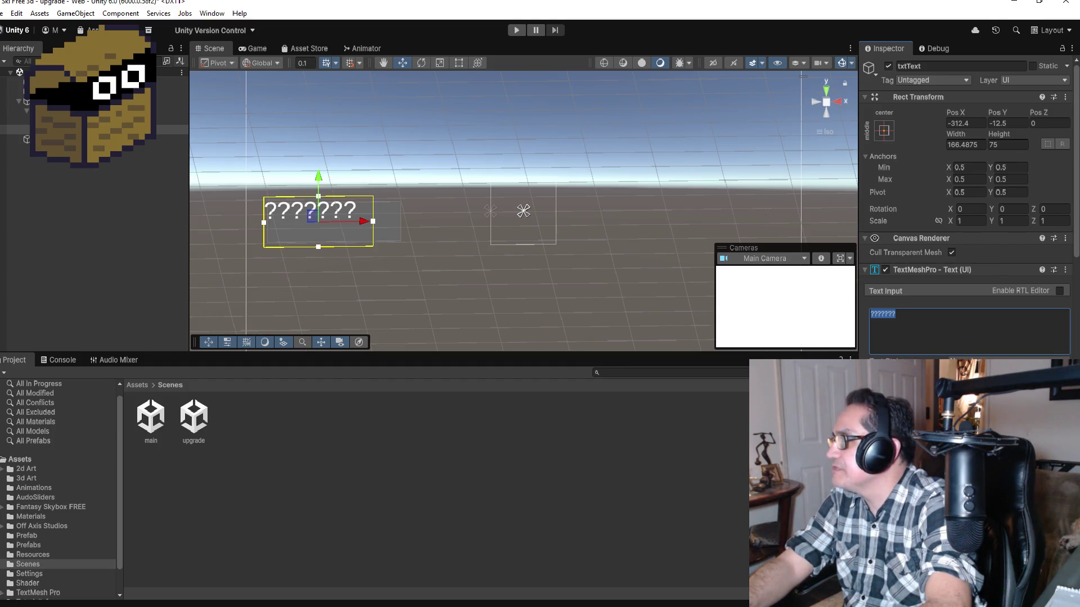
{"action": "left_click", "coordinate": [1065, 393]}
{"action": "double_click", "coordinate": [901, 371]}
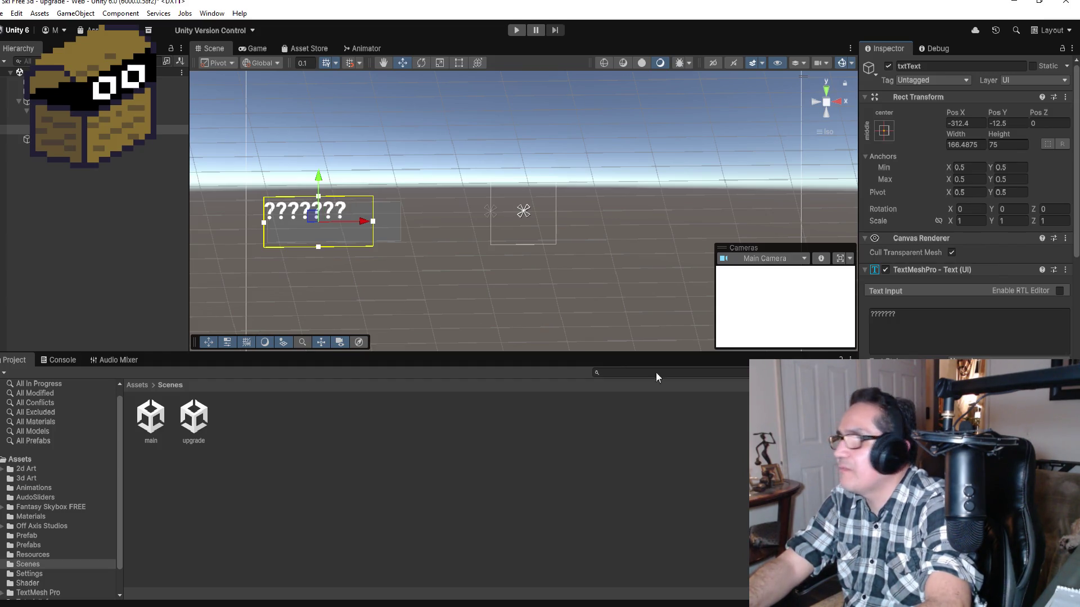
{"action": "scroll", "coordinate": [288, 153], "scroll_direction": "up", "scroll_amount": 2}
{"action": "scroll", "coordinate": [361, 215], "scroll_direction": "down", "scroll_amount": 2}
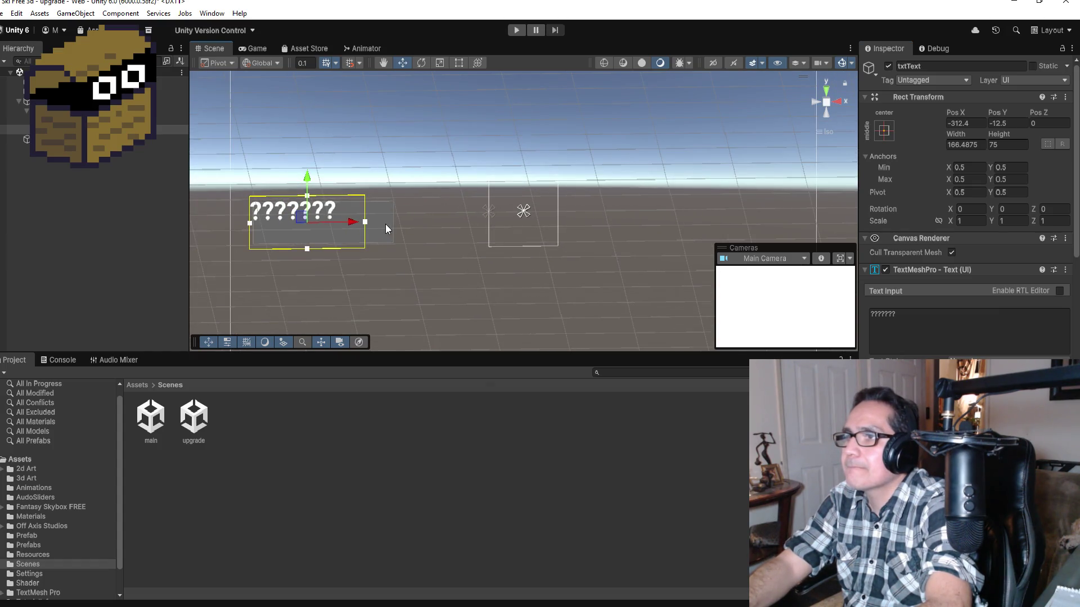
Enlarge imgPanel to about 222 × 74 to fit the label.
{"action": "left_click", "coordinate": [386, 224]}
{"action": "scroll", "coordinate": [297, 219], "scroll_direction": "up", "scroll_amount": 1}
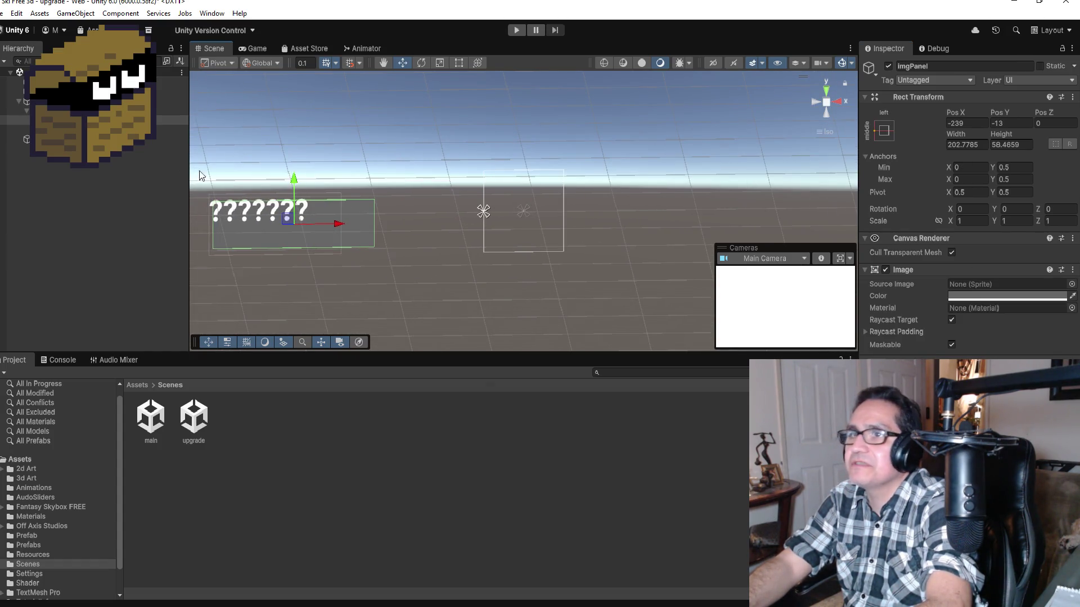
{"action": "scroll", "coordinate": [444, 76], "scroll_direction": "down", "scroll_amount": 1}
{"action": "left_click", "coordinate": [460, 62]}
{"action": "left_click_drag", "start_coordinate": [405, 240], "coordinate": [411, 244]}
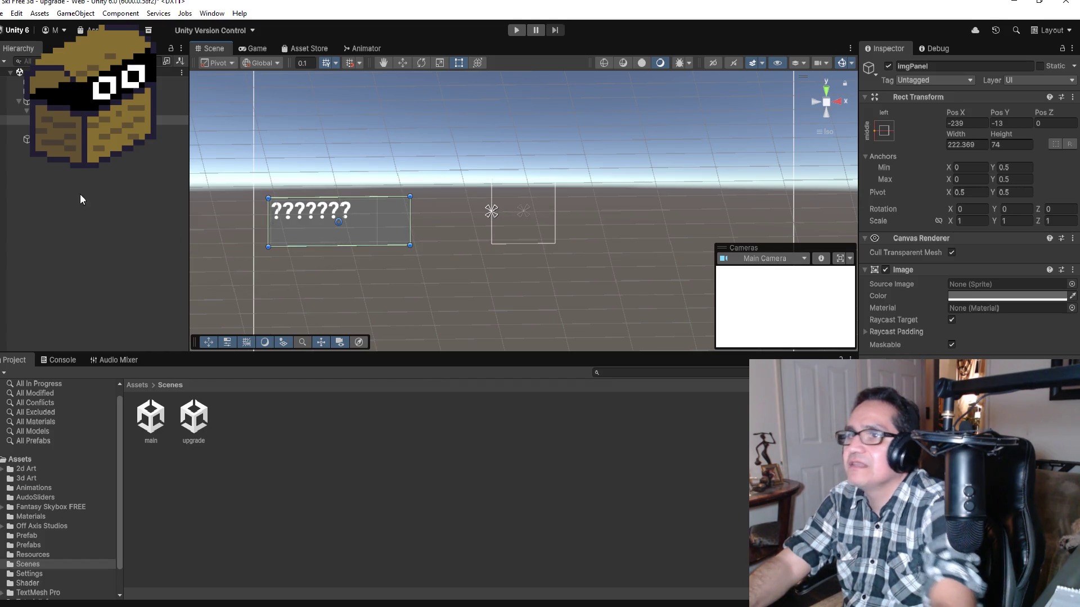
Move txtText down and right so it sits over imgPanel.
{"action": "left_click", "coordinate": [68, 130]}
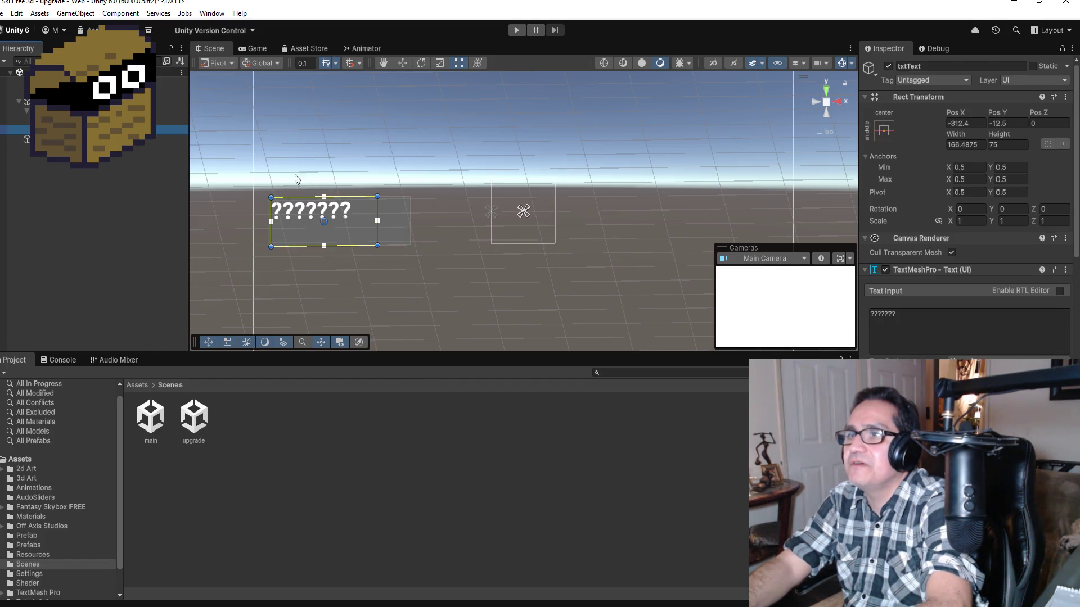
{"action": "left_click", "coordinate": [403, 63]}
{"action": "left_click_drag", "start_coordinate": [325, 173], "coordinate": [329, 184]}
{"action": "left_click_drag", "start_coordinate": [369, 235], "coordinate": [397, 233]}
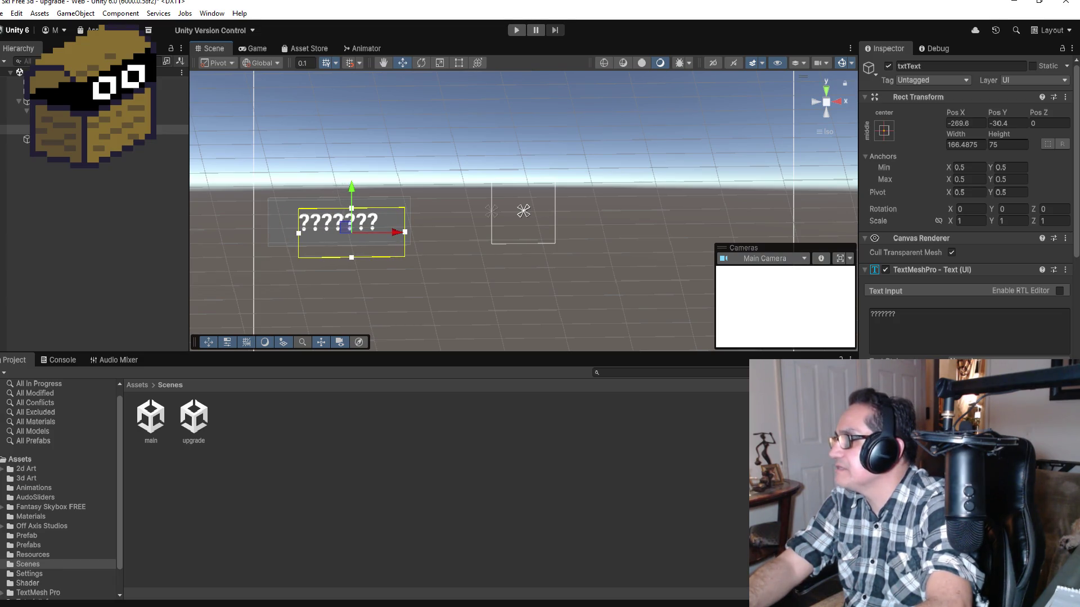
{"action": "scroll", "coordinate": [990, 315], "scroll_direction": "down", "scroll_amount": 10}
Set the label's alignment to Center and Middle.
{"action": "scroll", "coordinate": [996, 312], "scroll_direction": "up", "scroll_amount": 5}
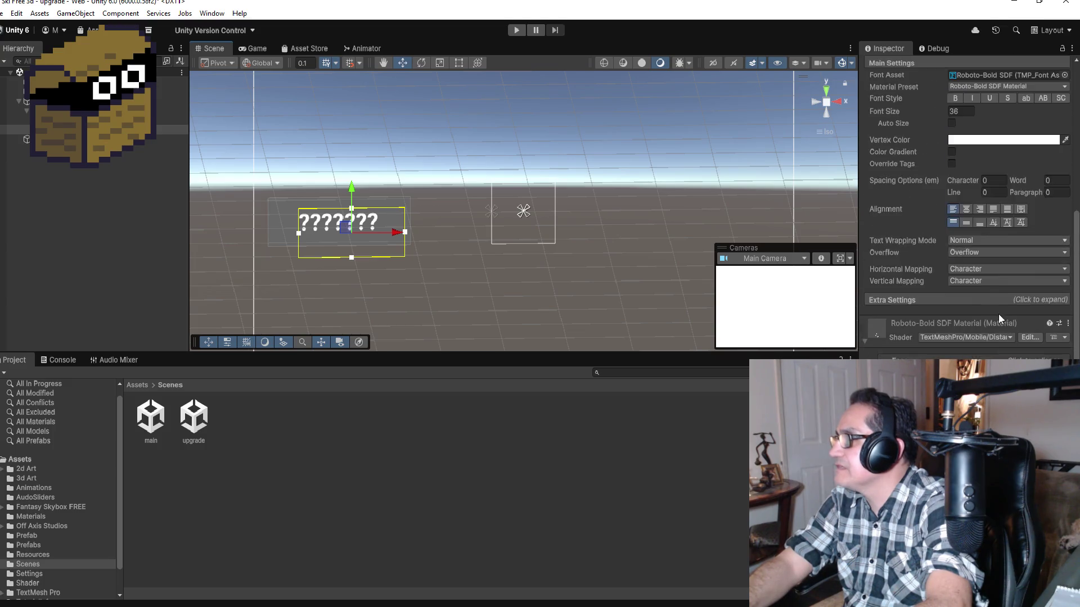
{"action": "scroll", "coordinate": [988, 337], "scroll_direction": "up", "scroll_amount": 5}
{"action": "scroll", "coordinate": [989, 337], "scroll_direction": "down", "scroll_amount": 6}
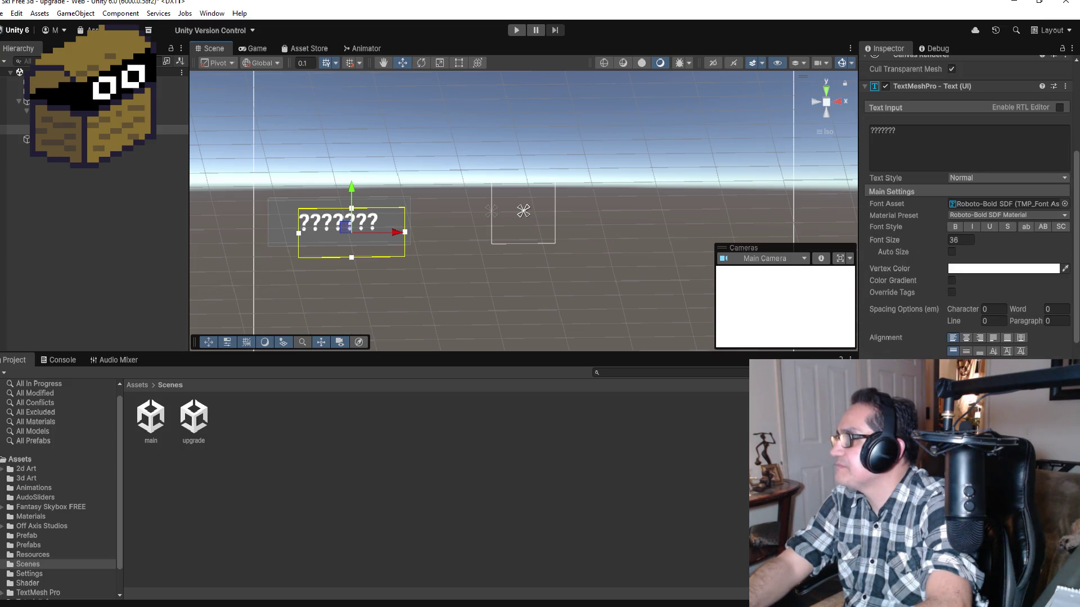
{"action": "left_click", "coordinate": [966, 338]}
{"action": "left_click", "coordinate": [965, 351]}
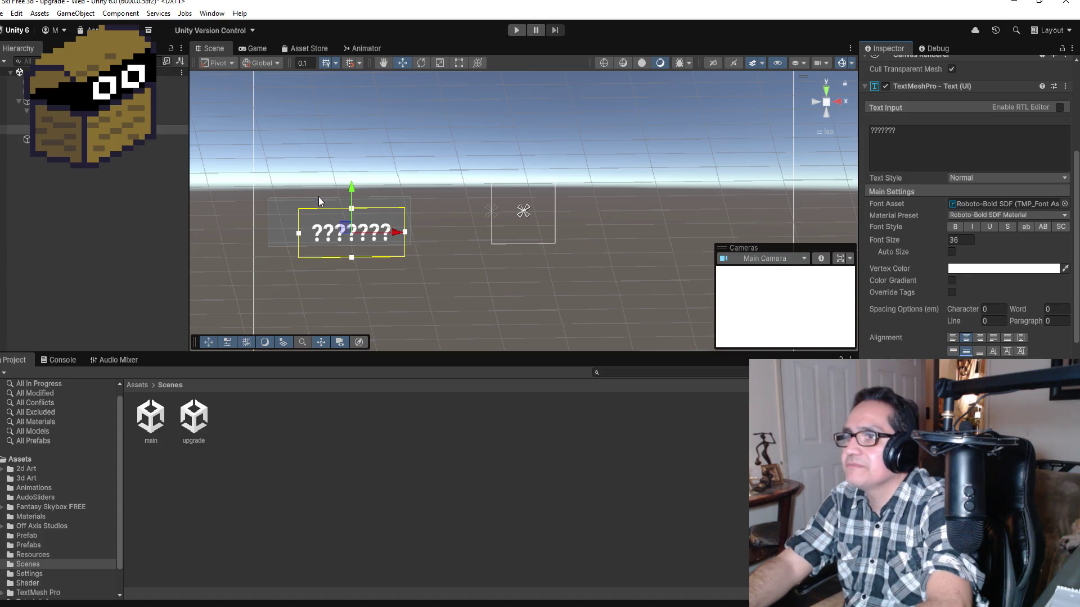
Center the label on the panel and save the scene.
{"action": "left_click_drag", "start_coordinate": [355, 193], "coordinate": [355, 182]}
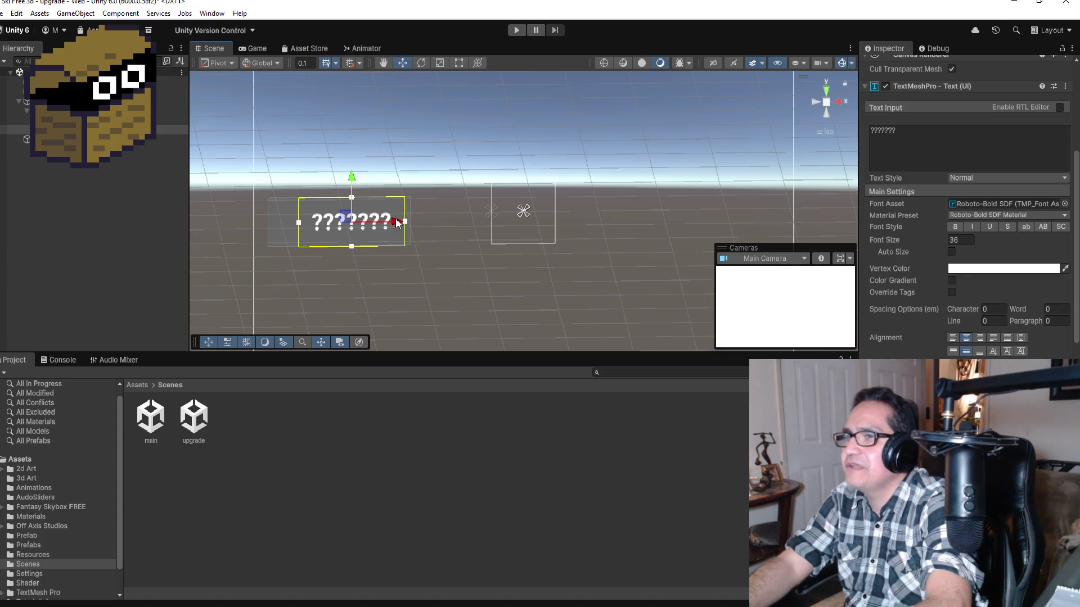
{"action": "left_click_drag", "start_coordinate": [396, 221], "coordinate": [380, 221]}
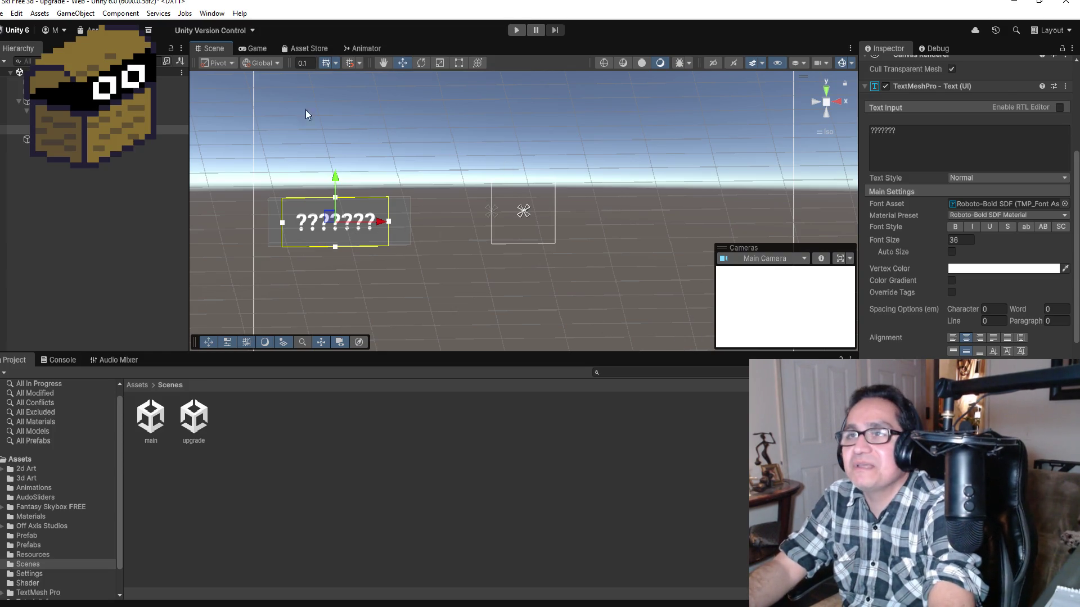
{"action": "left_click", "coordinate": [3, 13]}
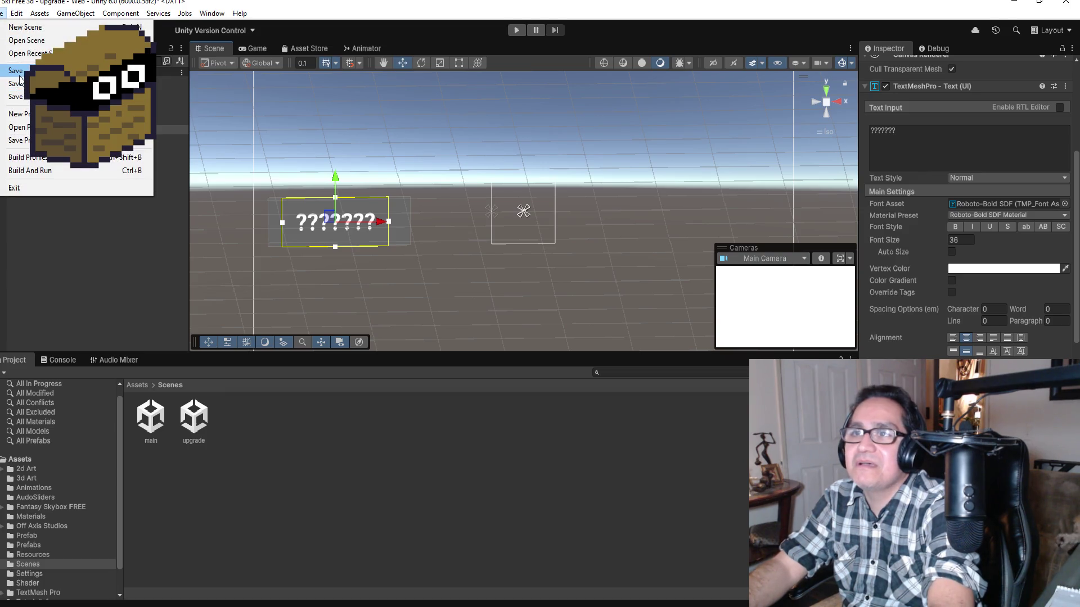